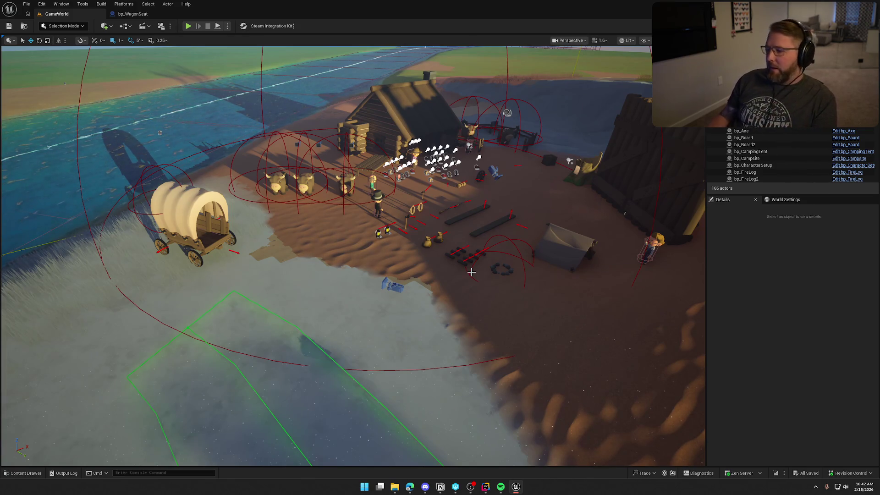
Browse the Art folder's ClothingAccessories, NewAccessories, NewHair and Characters assets in the content browser.
{"action": "key", "text": "ctrl+space"}
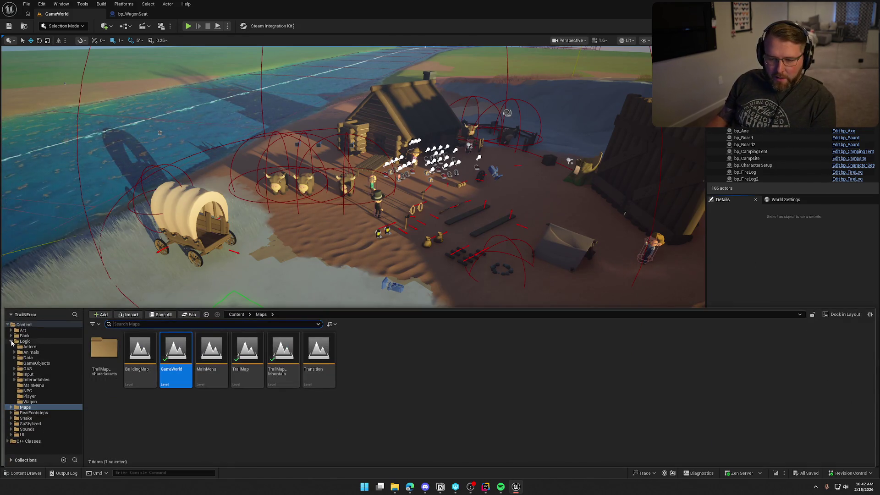
{"action": "left_click", "coordinate": [11, 342]}
{"action": "left_click", "coordinate": [23, 331]}
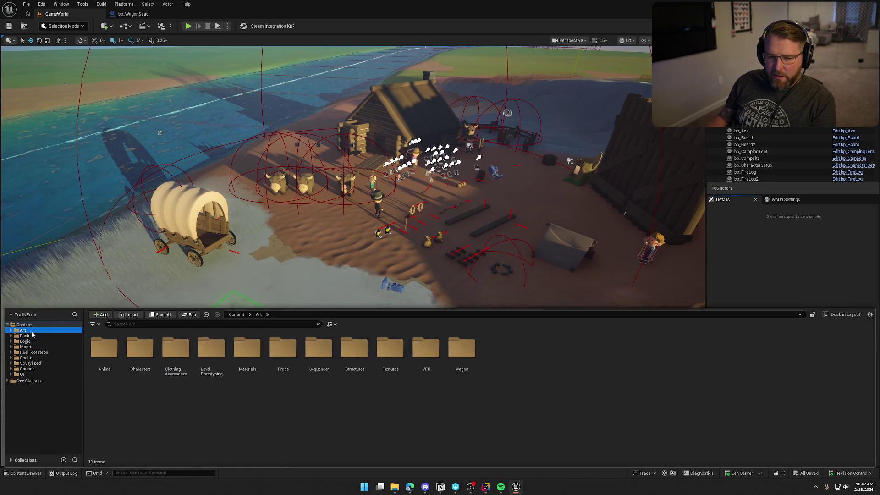
{"action": "double_click", "coordinate": [175, 348]}
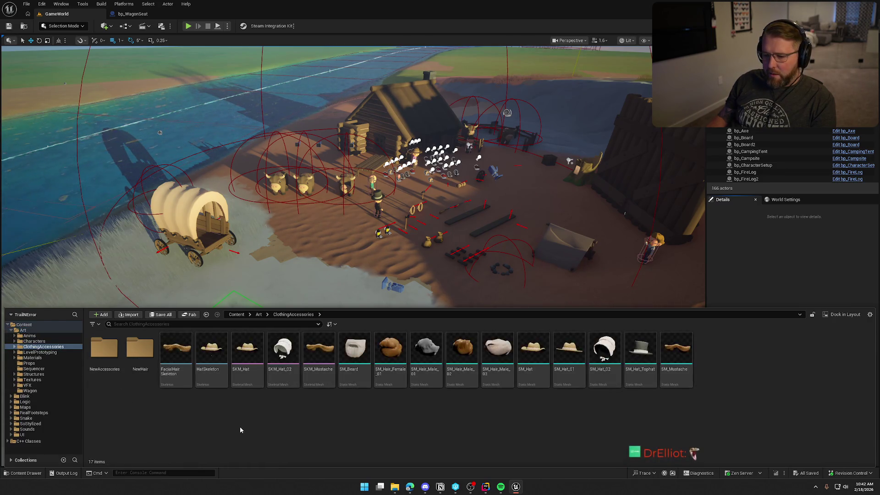
{"action": "double_click", "coordinate": [105, 351]}
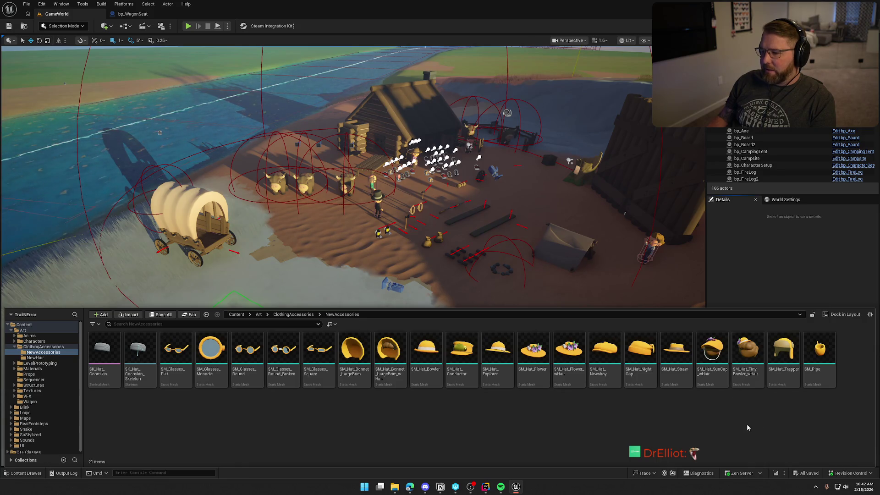
{"action": "left_click", "coordinate": [35, 357]}
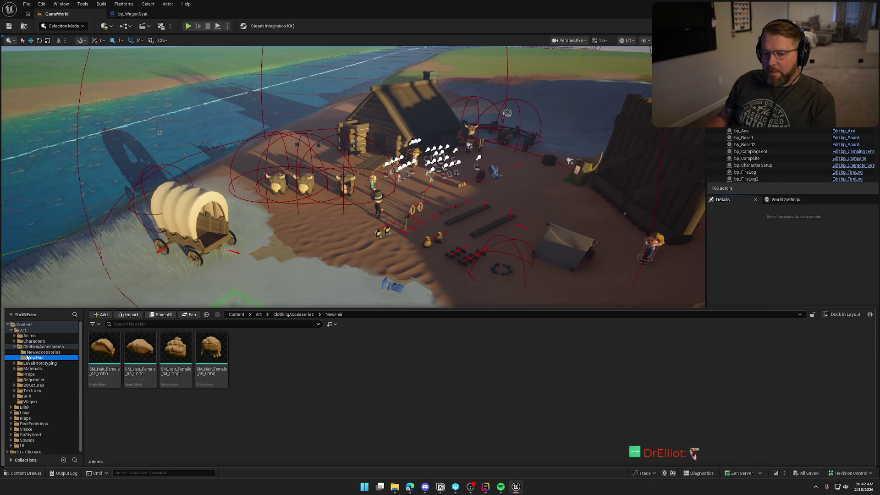
{"action": "left_click", "coordinate": [32, 342]}
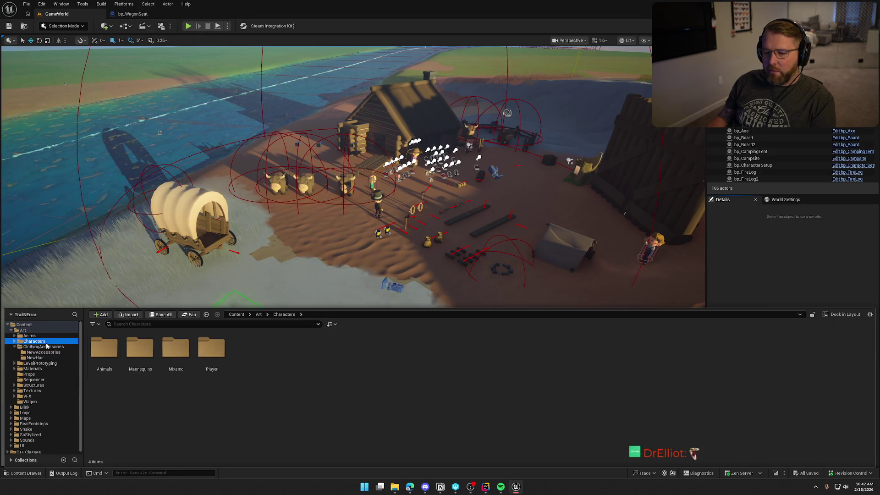
{"action": "left_click", "coordinate": [11, 330]}
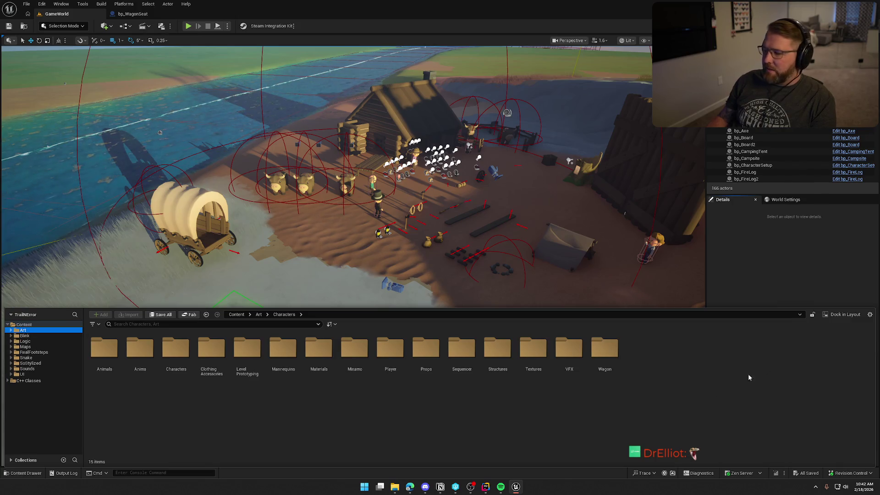
{"action": "left_click", "coordinate": [785, 269]}
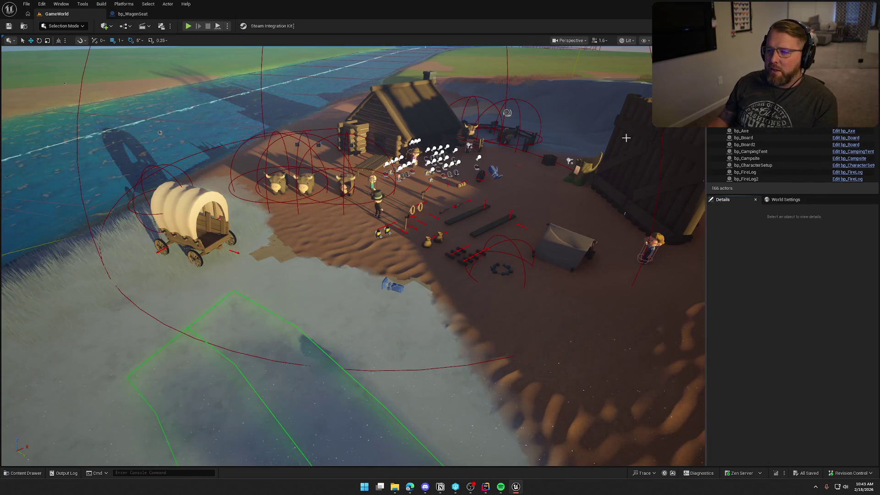
Start a playtest, pick up a money bag, and carry it around the camp toward the wagon wheel.
{"action": "left_click", "coordinate": [188, 26]}
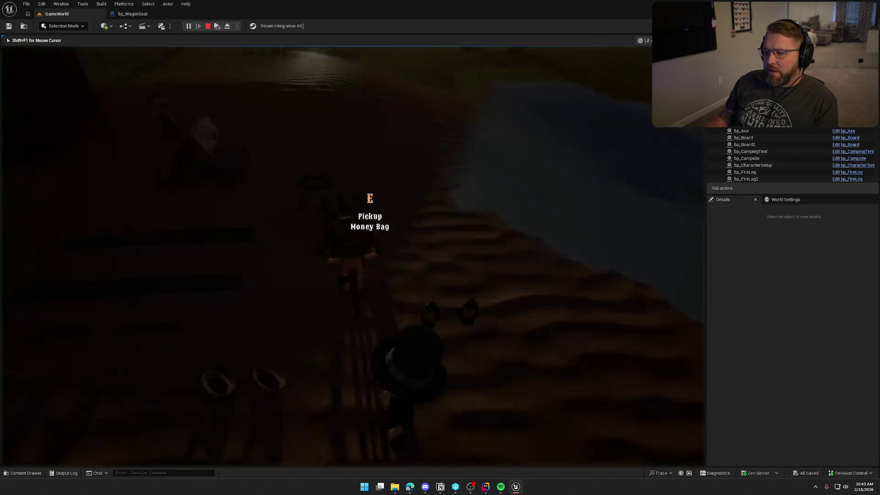
{"action": "key", "text": "w"}
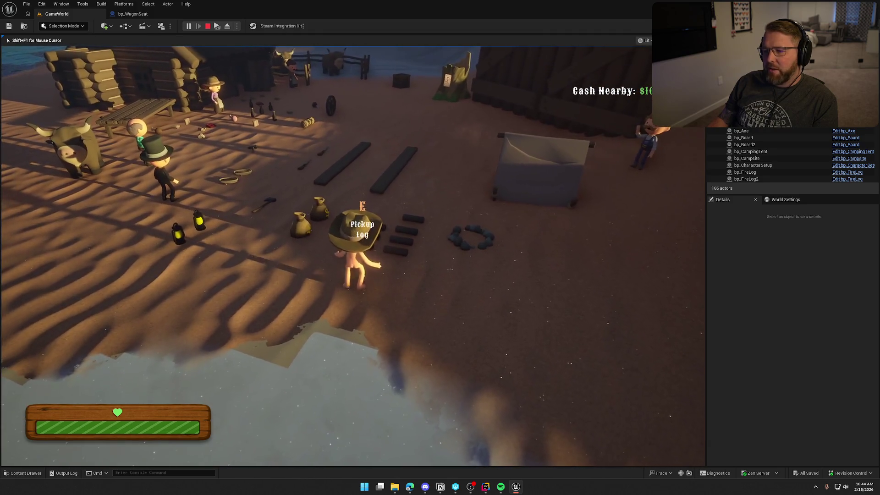
{"action": "key", "text": "a"}
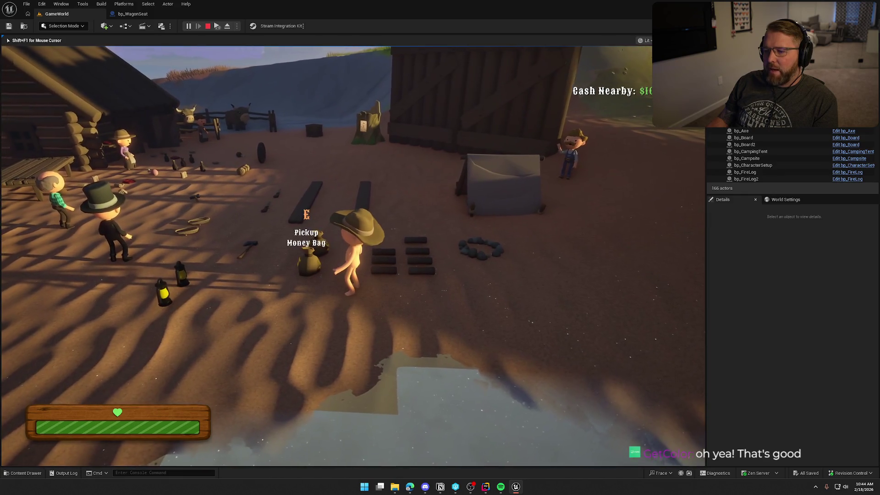
{"action": "key", "text": "e"}
{"action": "key", "text": "w"}
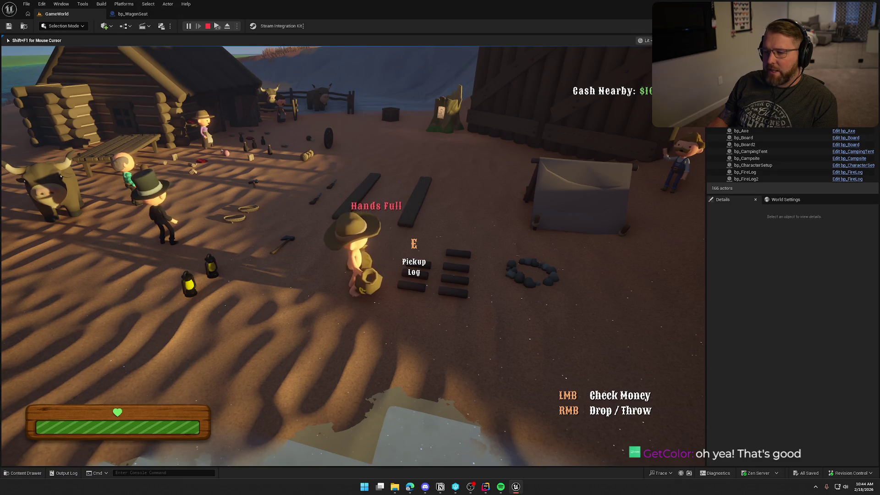
{"action": "key", "text": "shift+w"}
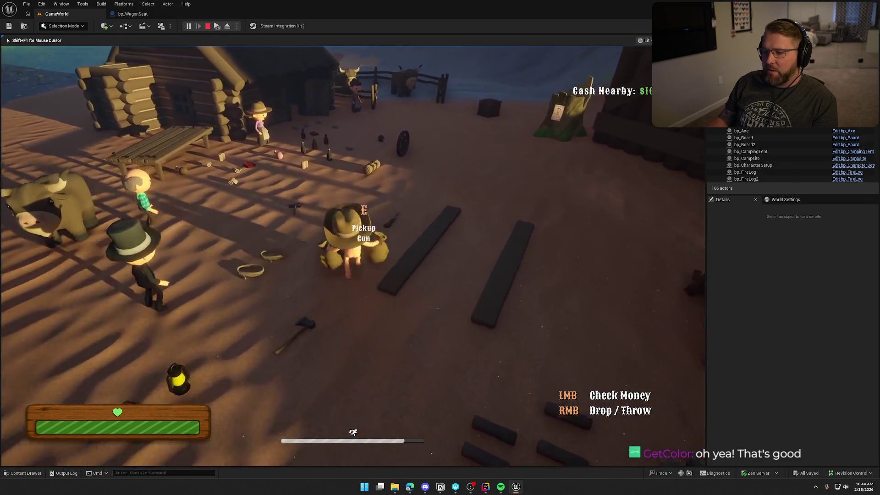
{"action": "key", "text": "w"}
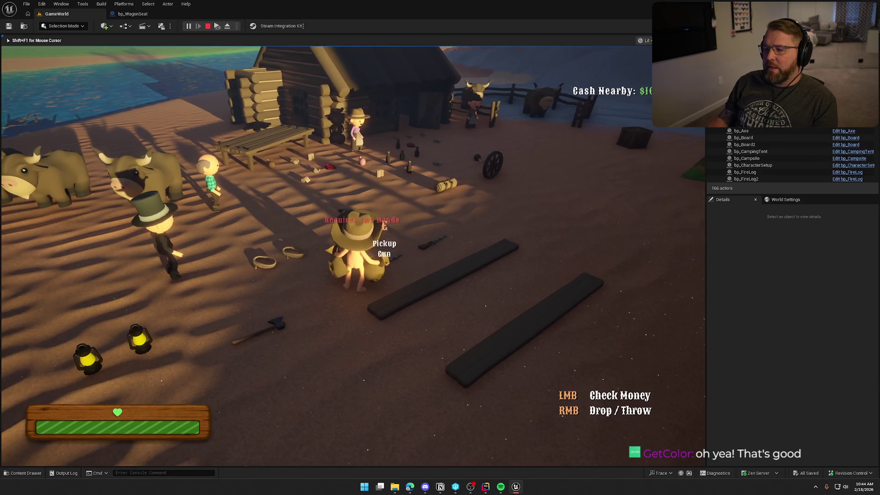
{"action": "key", "text": "shift+s"}
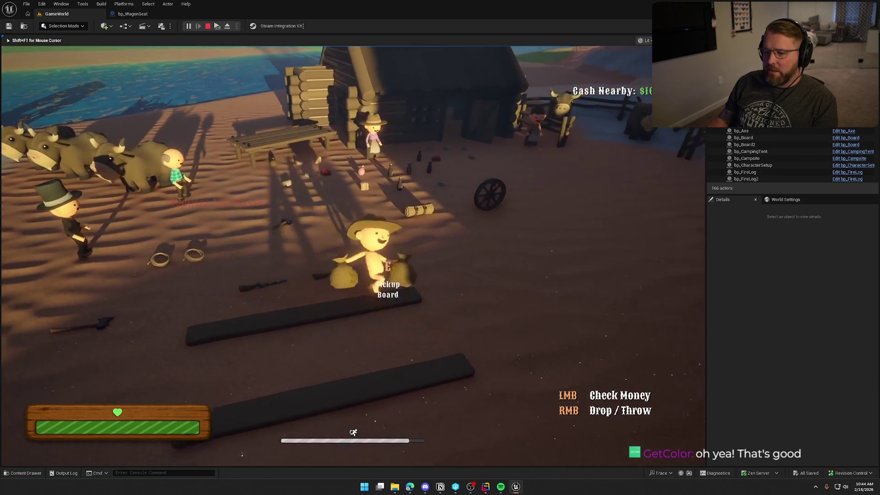
{"action": "key", "text": "w"}
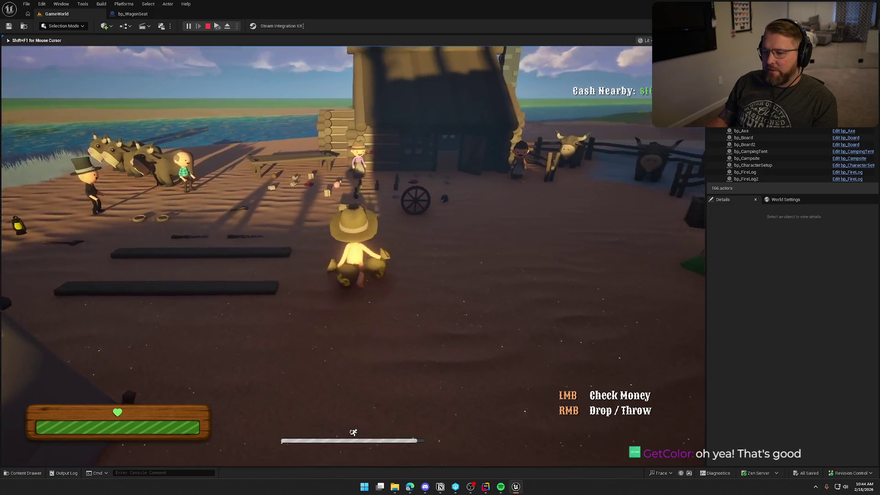
{"action": "key", "text": "w"}
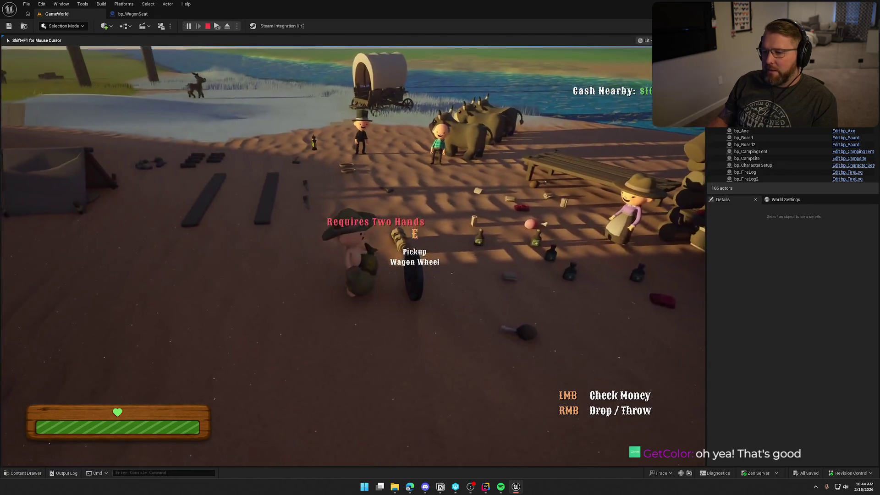
Drop the money bags, sprint toward the river and back, then end the playtest.
{"action": "right_click", "coordinate": [353, 257]}
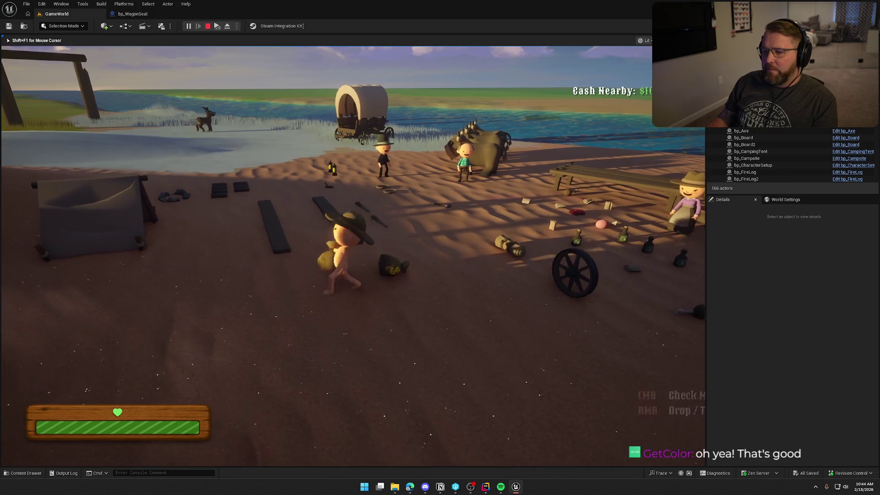
{"action": "key", "text": "shift+w"}
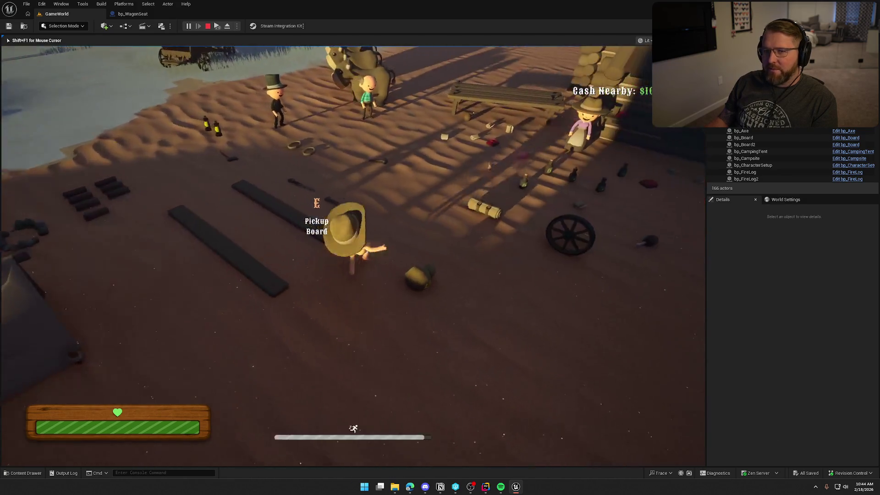
{"action": "key", "text": "shift+w"}
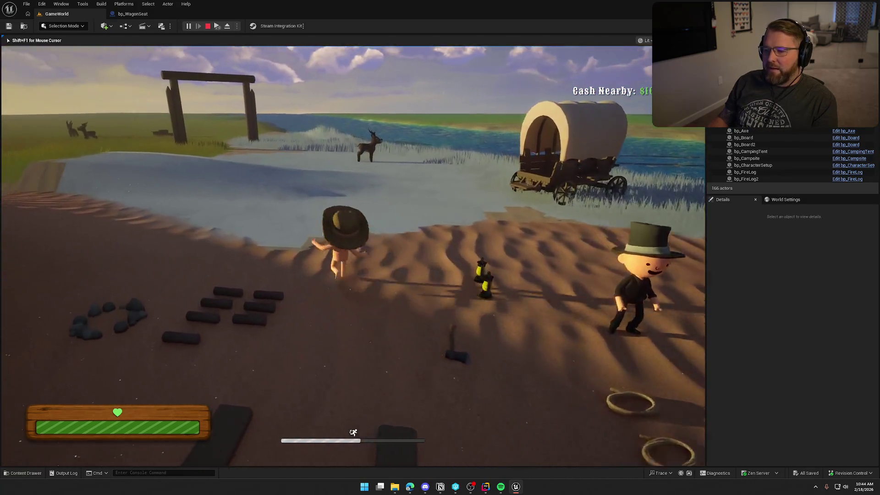
{"action": "key", "text": "w"}
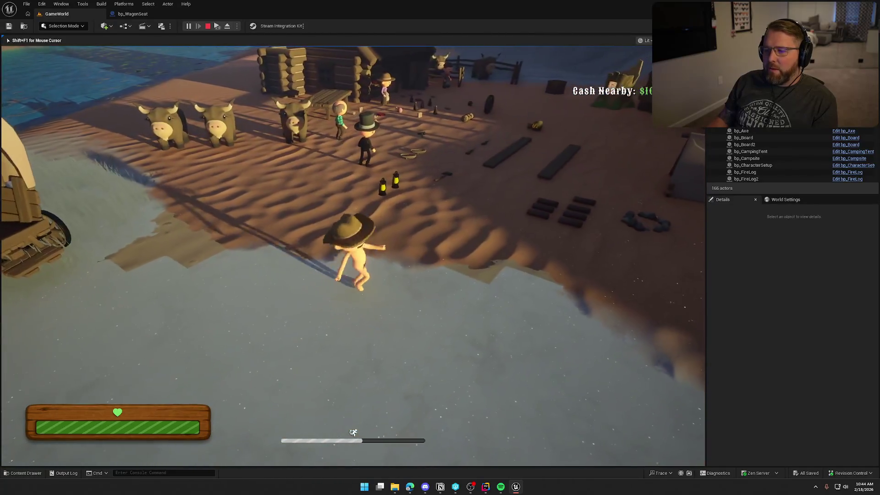
{"action": "key", "text": "w"}
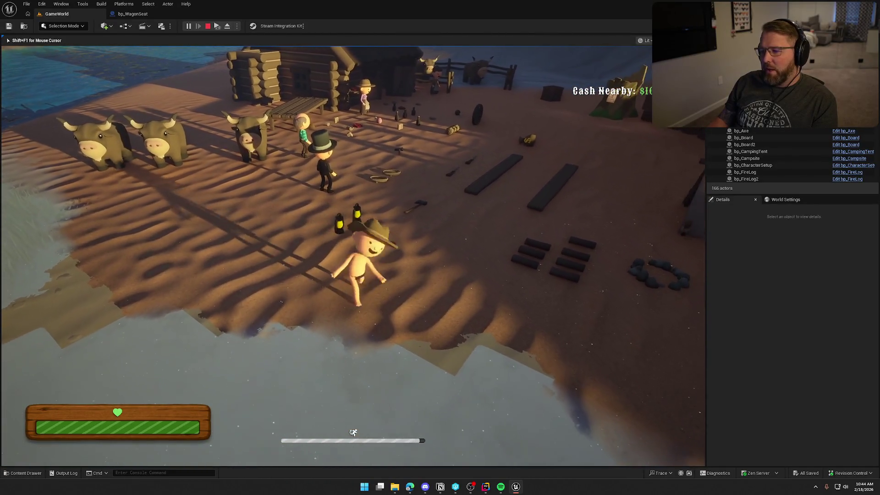
{"action": "key", "text": "Escape"}
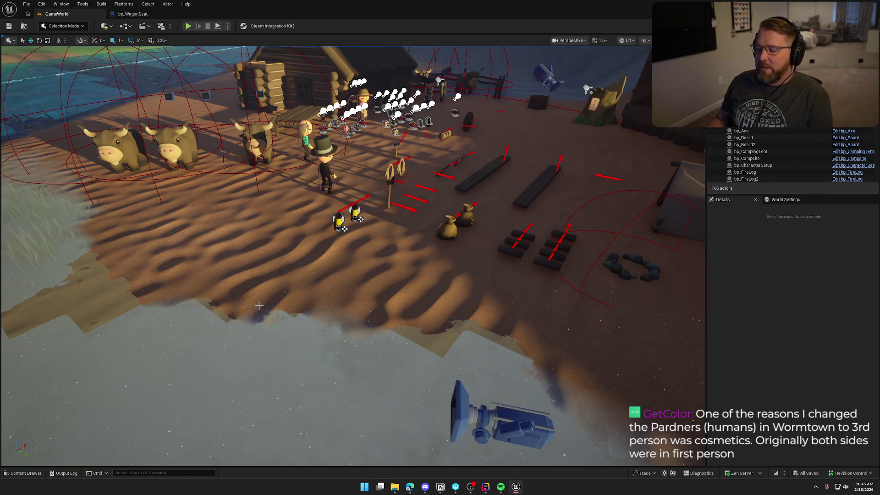
Pitch the camera up to the horizon, toggle Game View with G, and frame the wagon.
{"action": "left_click_drag", "start_coordinate": [348, 257], "coordinate": [349, 229]}
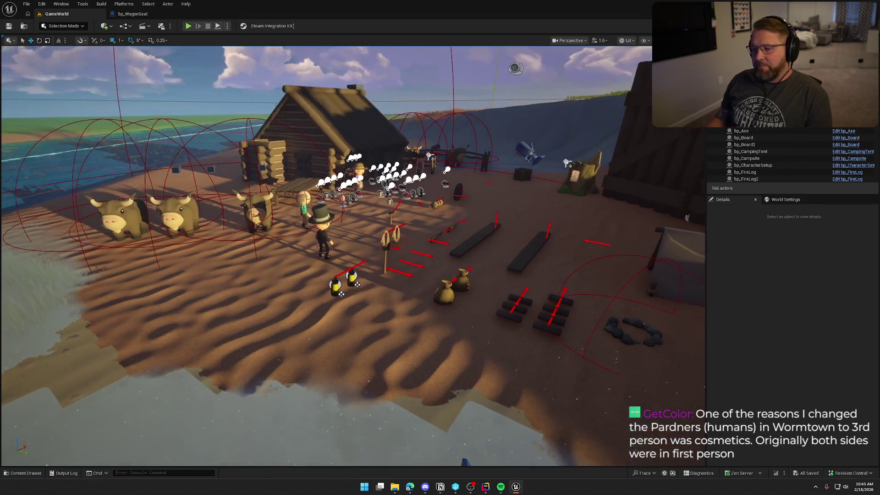
{"action": "key", "text": "g"}
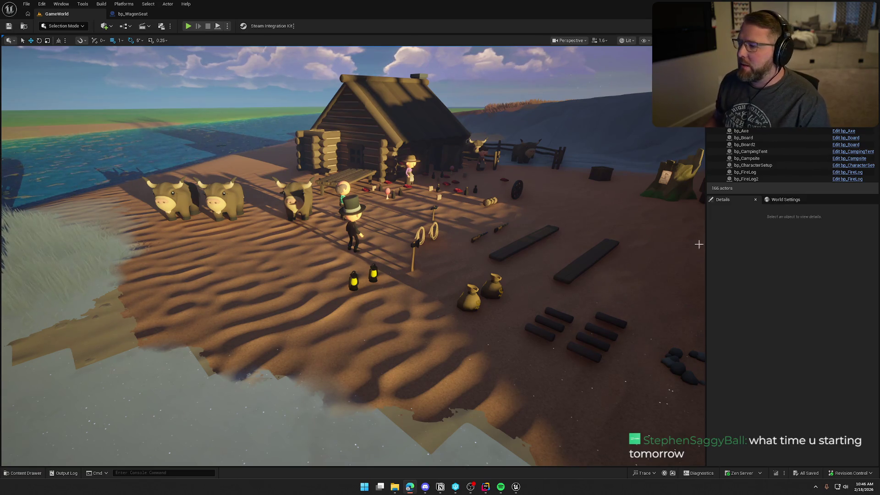
{"action": "left_click_drag", "start_coordinate": [682, 261], "coordinate": [681, 262]}
{"action": "left_click_drag", "start_coordinate": [502, 245], "coordinate": [502, 245]}
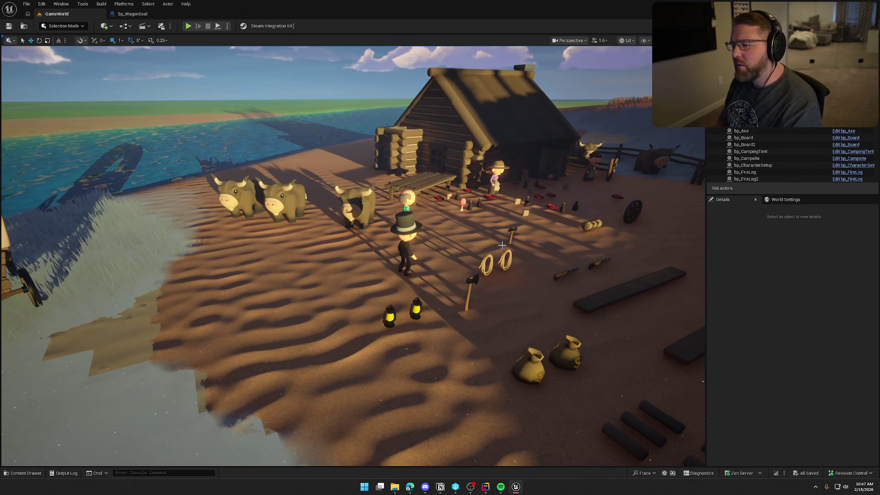
{"action": "left_click_drag", "start_coordinate": [502, 246], "coordinate": [502, 246]}
{"action": "left_click_drag", "start_coordinate": [413, 294], "coordinate": [413, 293]}
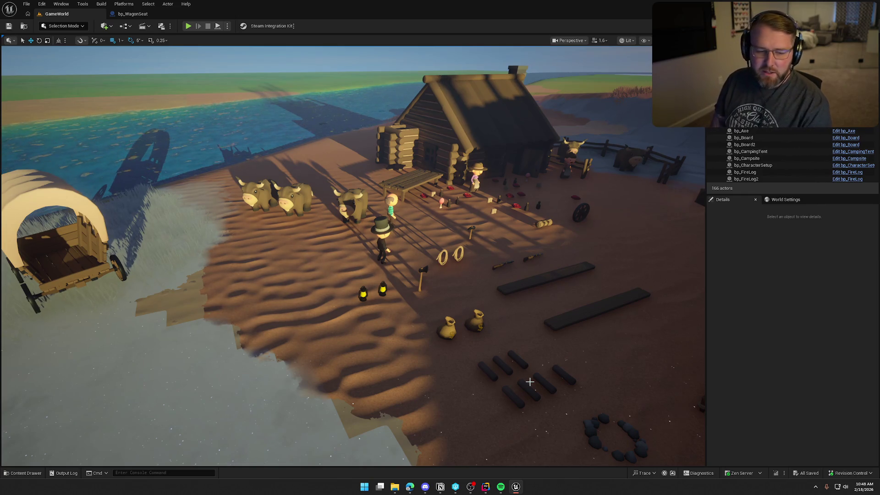
Return from the web browser and pan the Perspective view to show more of the campsite.
{"action": "key", "text": "alt+Tab"}
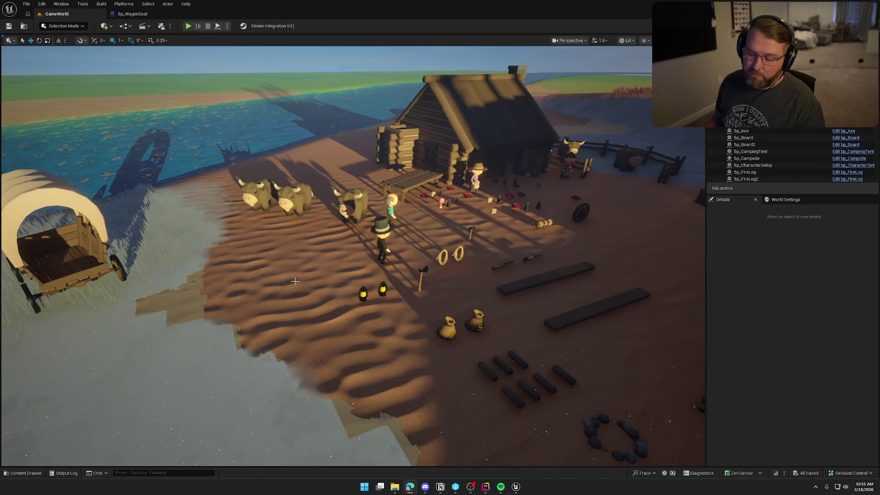
{"action": "left_click_drag", "start_coordinate": [6, 214], "coordinate": [87, 220]}
{"action": "scroll", "coordinate": [333, 270], "scroll_direction": "up", "scroll_amount": 10}
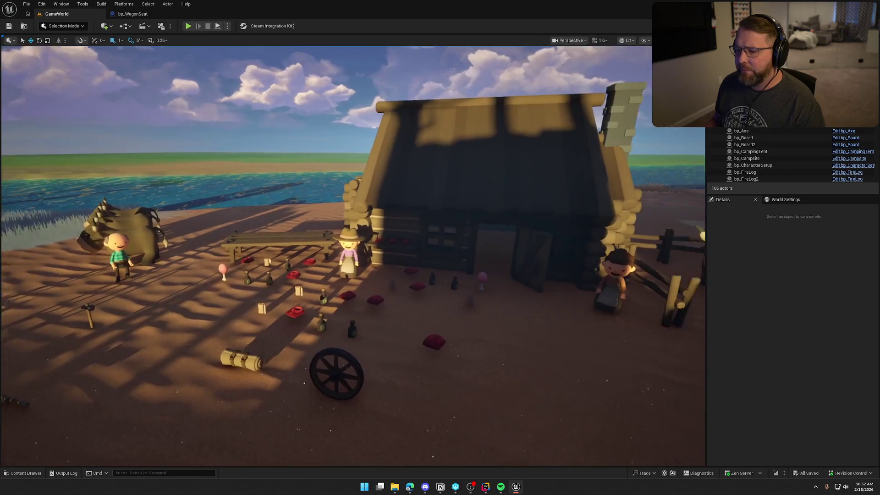
{"action": "scroll", "coordinate": [332, 270], "scroll_direction": "down", "scroll_amount": 10}
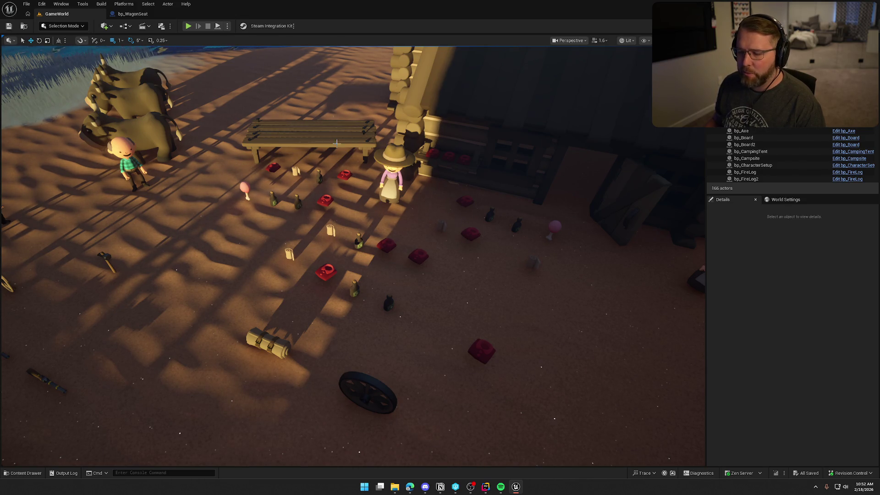
{"action": "scroll", "coordinate": [337, 143], "scroll_direction": "down", "scroll_amount": 5}
{"action": "scroll", "coordinate": [390, 201], "scroll_direction": "up", "scroll_amount": 4}
{"action": "mouse_move", "coordinate": [389, 201]}
{"action": "left_mouse_down"}
{"action": "mouse_move", "coordinate": [321, 188]}
{"action": "mouse_move", "coordinate": [376, 197]}
{"action": "mouse_move", "coordinate": [367, 147]}
{"action": "mouse_move", "coordinate": [367, 185]}
{"action": "mouse_move", "coordinate": [321, 185]}
{"action": "mouse_move", "coordinate": [381, 188]}
{"action": "mouse_move", "coordinate": [394, 179]}
{"action": "mouse_move", "coordinate": [381, 236]}
{"action": "mouse_move", "coordinate": [363, 248]}
{"action": "mouse_move", "coordinate": [383, 236]}
{"action": "left_mouse_up"}
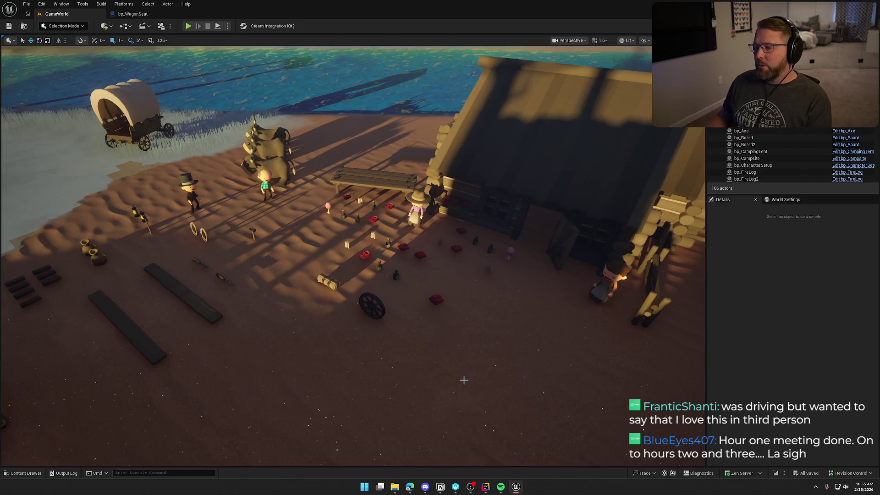
{"action": "scroll", "coordinate": [509, 379], "scroll_direction": "down", "scroll_amount": 5}
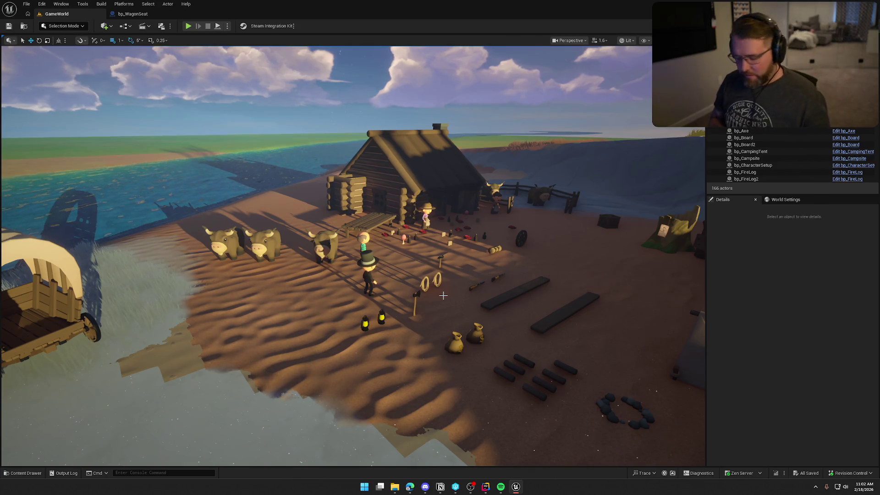
Pull the viewport back to look down on the camp.
{"action": "left_click_drag", "start_coordinate": [443, 295], "coordinate": [458, 348]}
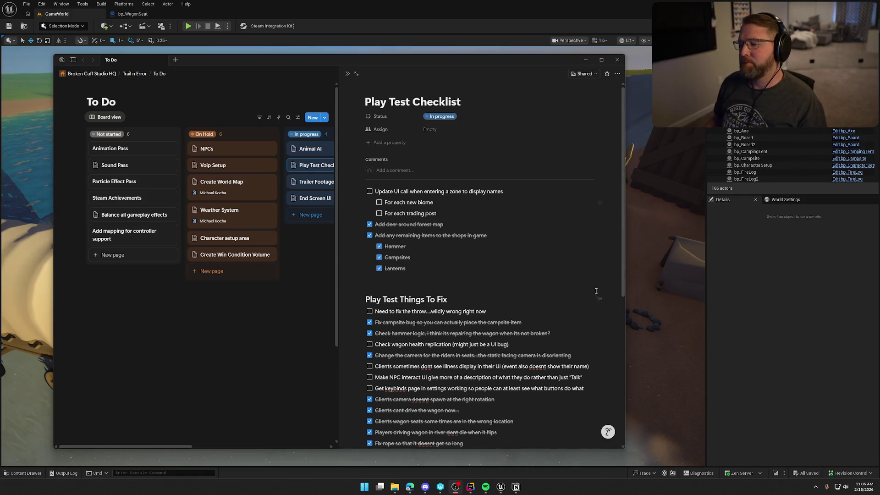
Scroll down, then drag the newly opened Reddit window up into view over Notion.
{"action": "scroll", "coordinate": [527, 293], "scroll_direction": "down", "scroll_amount": 3}
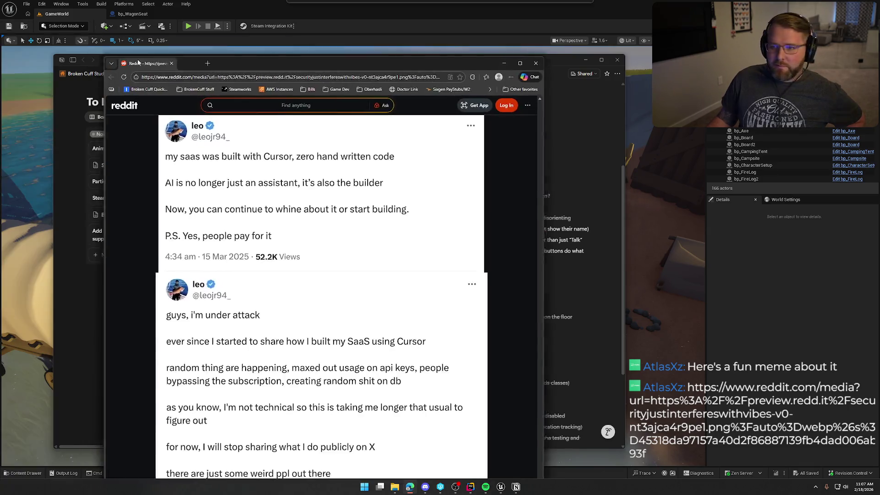
{"action": "left_click_drag", "start_coordinate": [263, 66], "coordinate": [266, 23]}
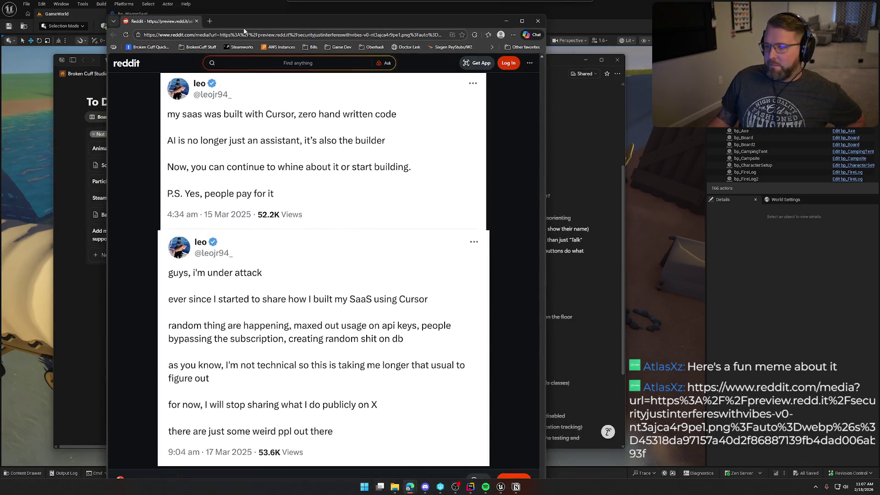
Maximize the Reddit window to read the meme post, then switch away from it.
{"action": "double_click", "coordinate": [266, 23]}
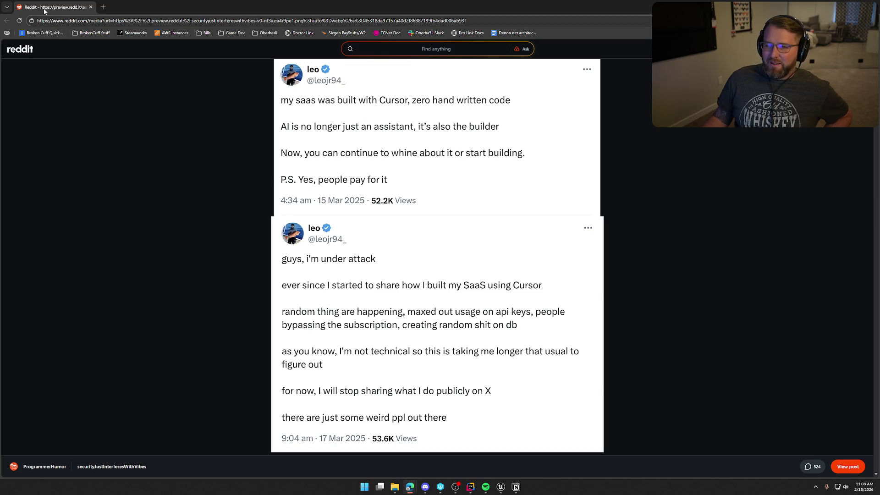
{"action": "key", "text": "alt+Tab"}
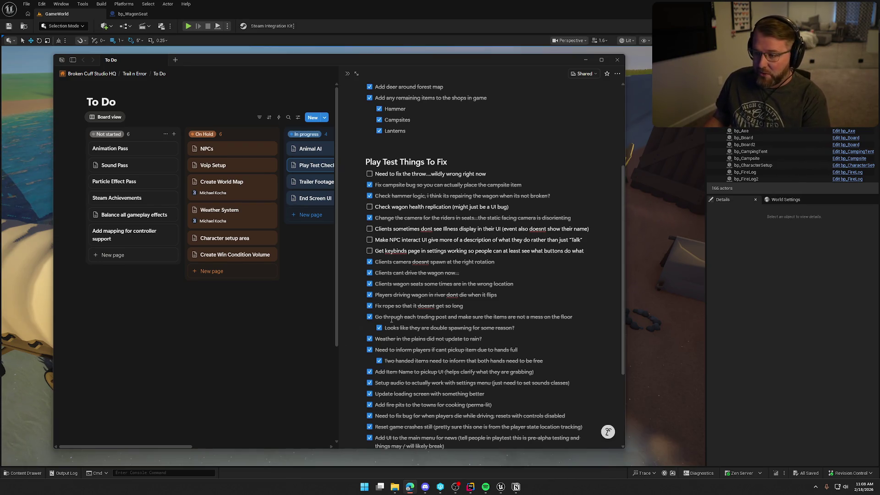
{"action": "scroll", "coordinate": [453, 312], "scroll_direction": "down", "scroll_amount": 3}
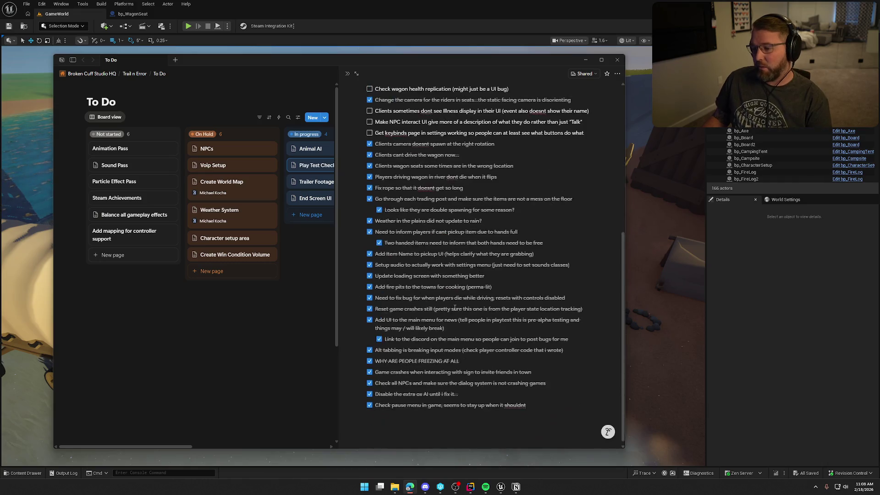
{"action": "scroll", "coordinate": [454, 308], "scroll_direction": "up", "scroll_amount": 6}
{"action": "scroll", "coordinate": [457, 305], "scroll_direction": "down", "scroll_amount": 3}
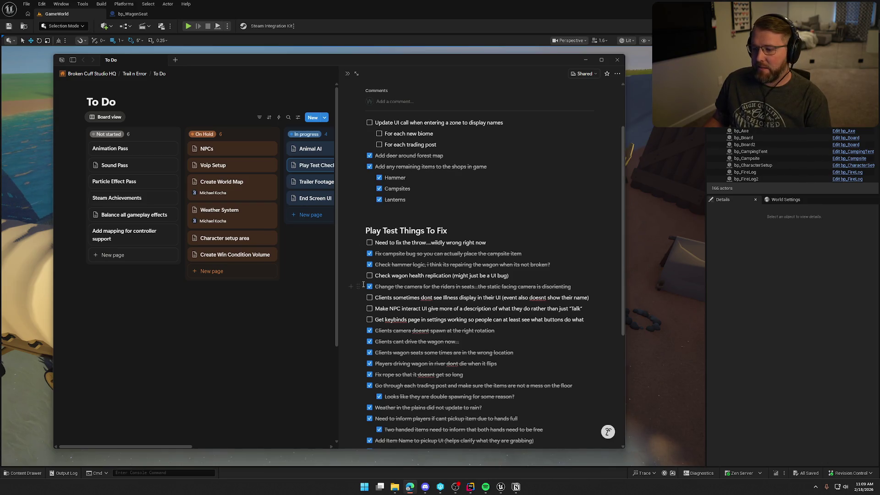
Move the rider-camera, hammer and campsite items below unchecked tasks, then push Notion off-screen.
{"action": "left_click_drag", "start_coordinate": [358, 286], "coordinate": [358, 316]}
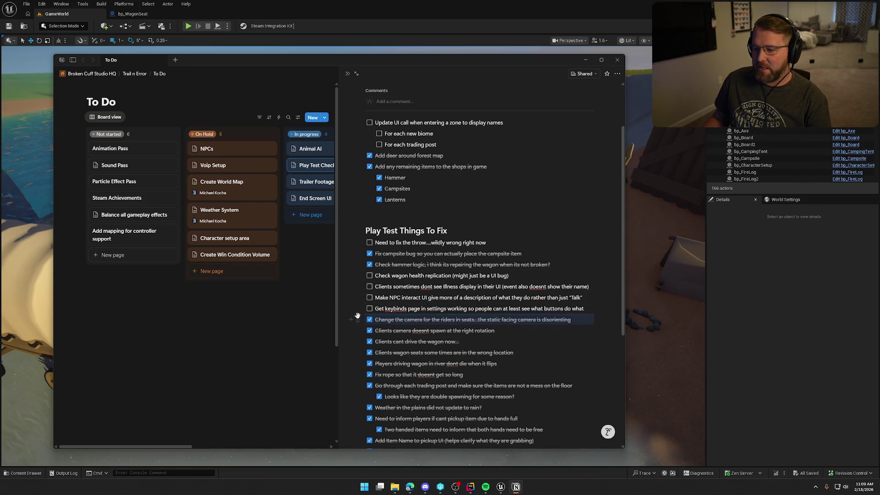
{"action": "left_click_drag", "start_coordinate": [359, 265], "coordinate": [359, 314]}
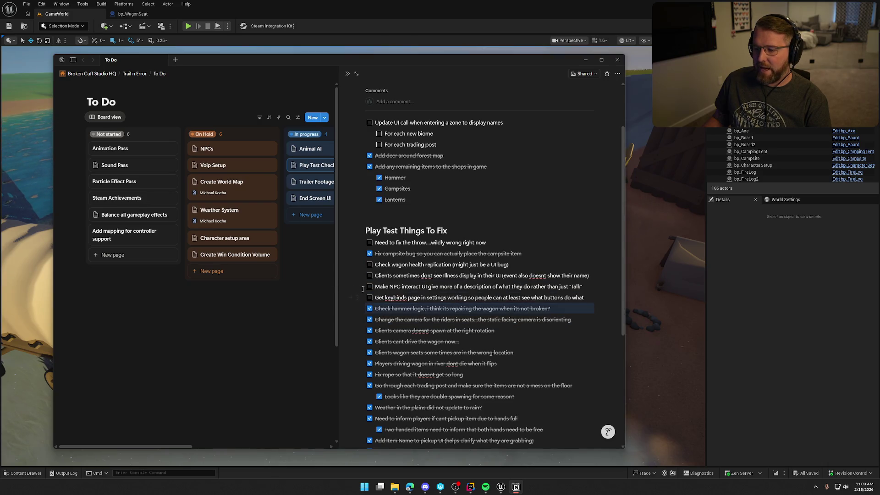
{"action": "left_click_drag", "start_coordinate": [358, 254], "coordinate": [357, 303]}
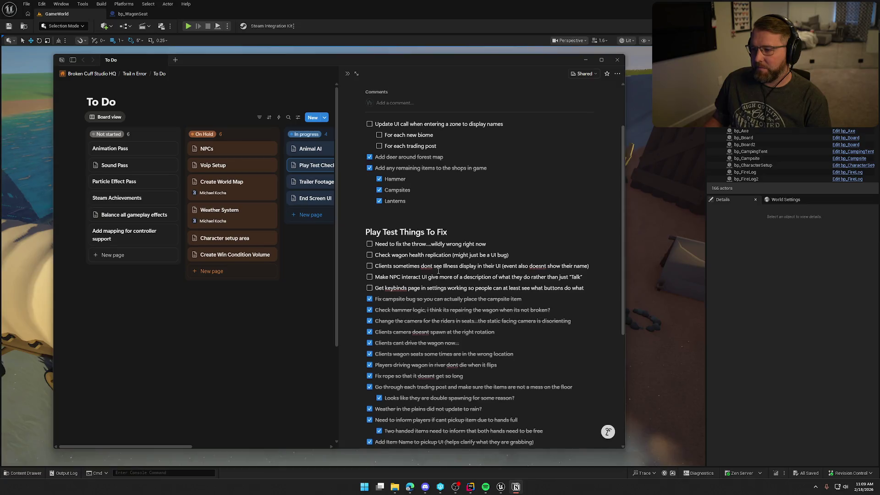
{"action": "scroll", "coordinate": [438, 271], "scroll_direction": "up", "scroll_amount": 1}
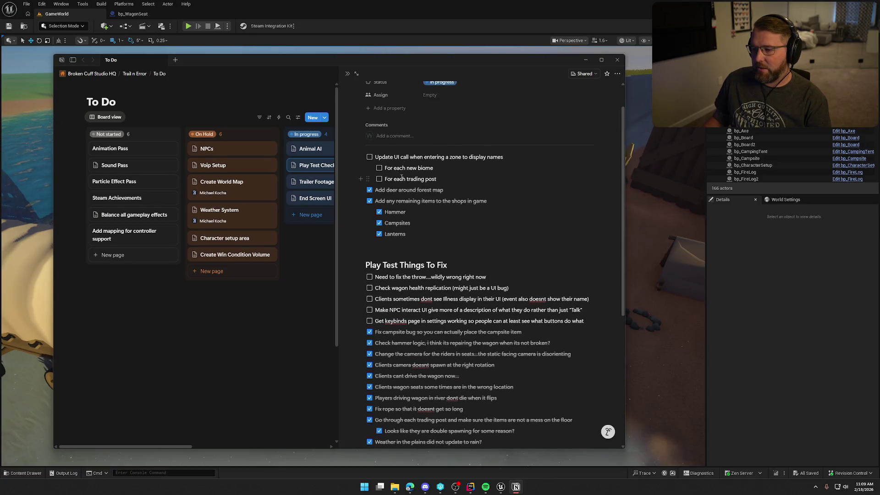
{"action": "scroll", "coordinate": [393, 168], "scroll_direction": "down", "scroll_amount": 1}
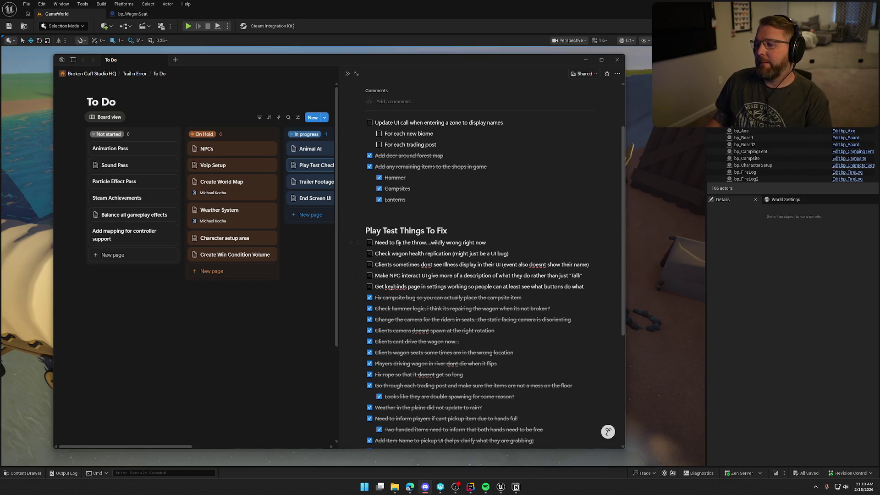
{"action": "left_click_drag", "start_coordinate": [307, 64], "coordinate": [879, 64]}
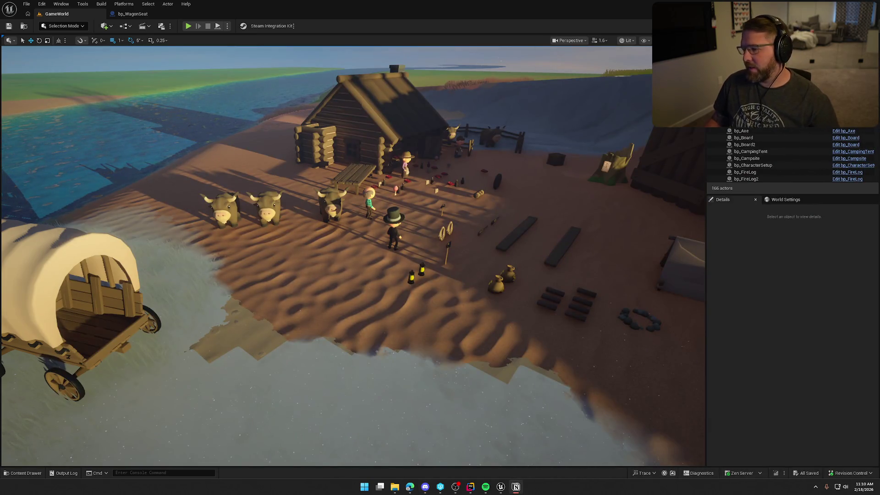
Close the bp_WagonSeat editor and open GA_DropThrow from Logic > GAS > Abilities.
{"action": "left_click", "coordinate": [366, 249]}
{"action": "left_click", "coordinate": [145, 14]}
{"action": "key", "text": "ctrl+space"}
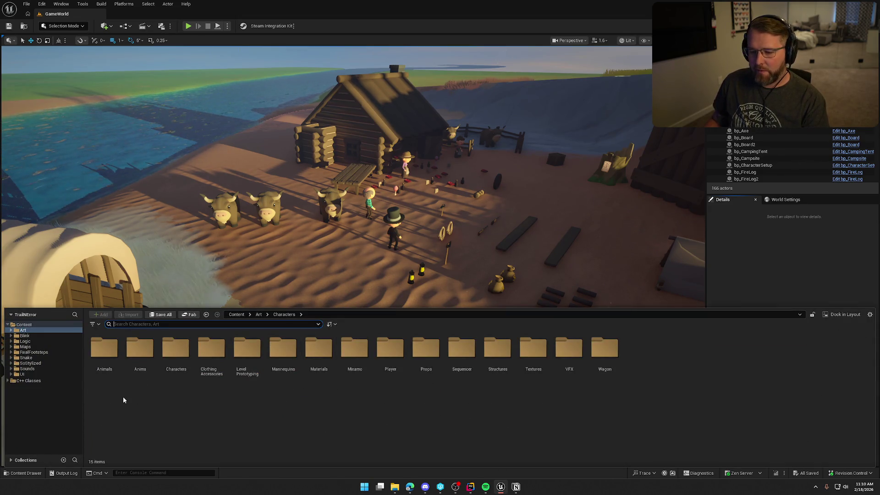
{"action": "left_click", "coordinate": [25, 341]}
{"action": "double_click", "coordinate": [236, 357]}
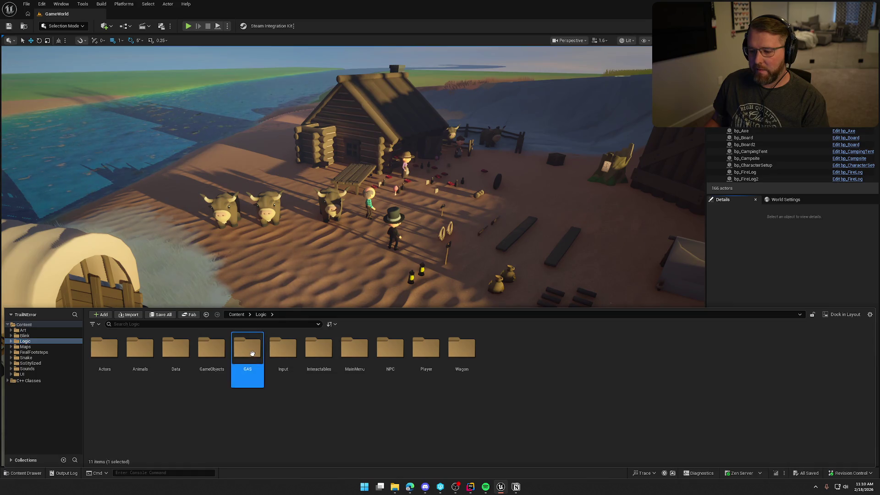
{"action": "double_click", "coordinate": [105, 350]}
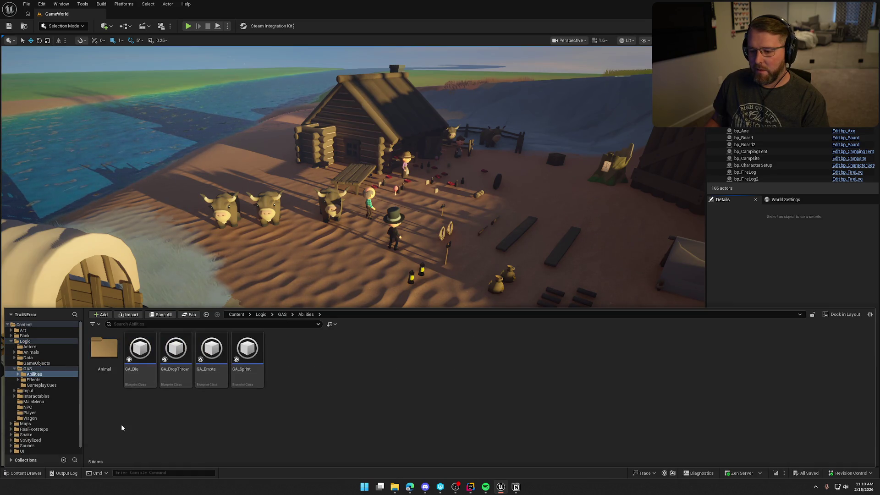
{"action": "double_click", "coordinate": [176, 348]}
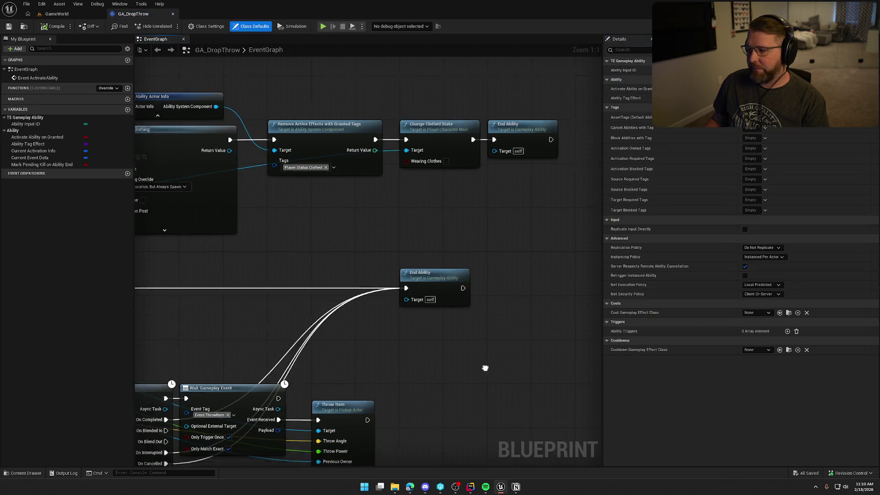
Inspect the Branch, input-release, Throw Item and End Ability nodes in the EventGraph.
{"action": "scroll", "coordinate": [581, 281], "scroll_direction": "down", "scroll_amount": 3}
{"action": "scroll", "coordinate": [490, 333], "scroll_direction": "up", "scroll_amount": 3}
{"action": "left_click_drag", "start_coordinate": [455, 337], "coordinate": [396, 332]}
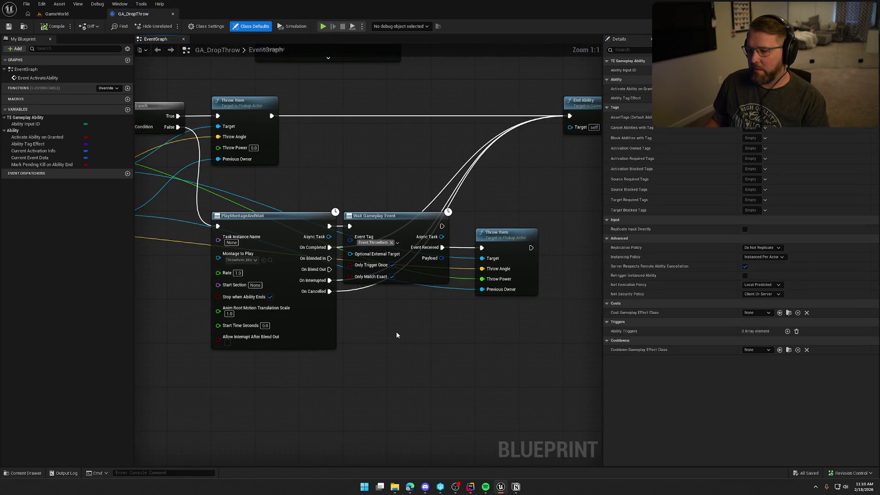
{"action": "mouse_move", "coordinate": [386, 200]}
{"action": "left_mouse_down"}
{"action": "mouse_move", "coordinate": [434, 196]}
{"action": "mouse_move", "coordinate": [441, 331]}
{"action": "mouse_move", "coordinate": [582, 264]}
{"action": "left_mouse_up"}
{"action": "mouse_move", "coordinate": [557, 329]}
{"action": "left_mouse_down"}
{"action": "mouse_move", "coordinate": [502, 348]}
{"action": "mouse_move", "coordinate": [345, 311]}
{"action": "mouse_move", "coordinate": [261, 272]}
{"action": "left_mouse_up"}
{"action": "mouse_move", "coordinate": [382, 182]}
{"action": "left_mouse_down"}
{"action": "mouse_move", "coordinate": [425, 152]}
{"action": "mouse_move", "coordinate": [409, 168]}
{"action": "left_mouse_up"}
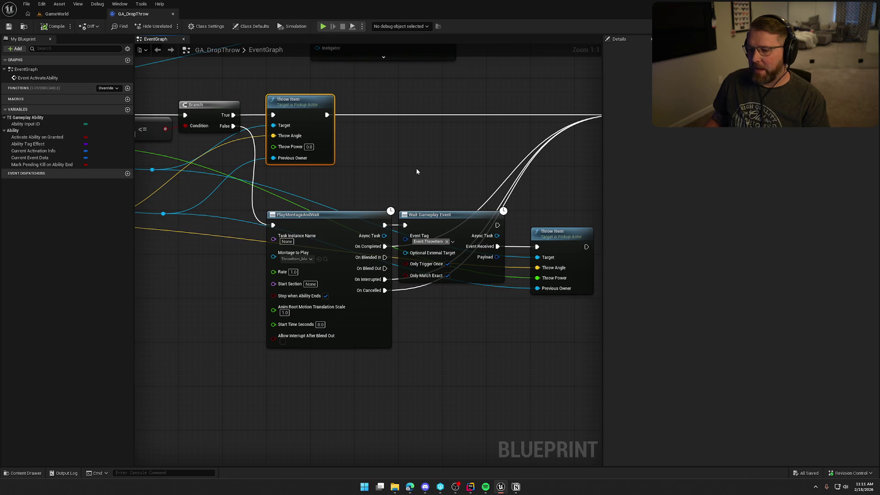
{"action": "mouse_move", "coordinate": [371, 139]}
{"action": "left_mouse_down"}
{"action": "mouse_move", "coordinate": [242, 167]}
{"action": "mouse_move", "coordinate": [309, 162]}
{"action": "left_mouse_up"}
Box-select the PlayMontageAndWait and Wait Gameplay Event nodes, then bring up PickupActor.cpp's ThrowItem.
{"action": "mouse_move", "coordinate": [196, 222]}
{"action": "left_mouse_down"}
{"action": "mouse_move", "coordinate": [309, 347]}
{"action": "mouse_move", "coordinate": [433, 397]}
{"action": "left_mouse_up"}
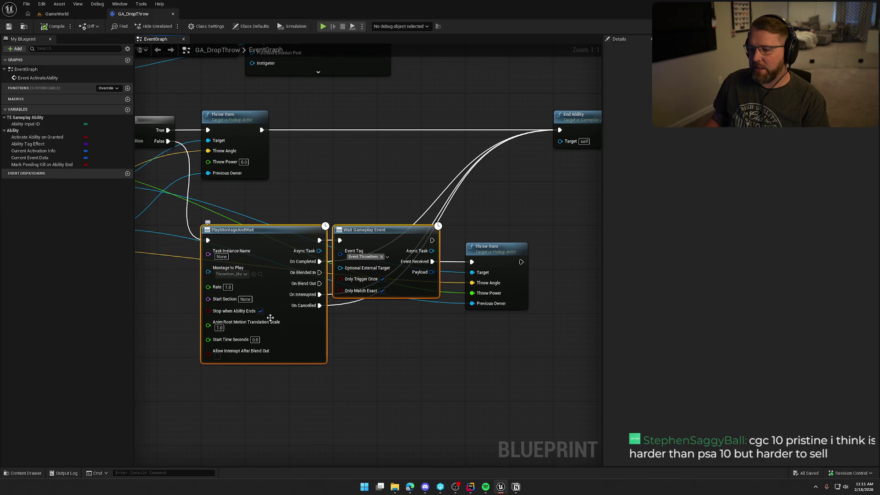
{"action": "mouse_move", "coordinate": [379, 364]}
{"action": "left_mouse_down"}
{"action": "mouse_move", "coordinate": [674, 370]}
{"action": "mouse_move", "coordinate": [794, 348]}
{"action": "mouse_move", "coordinate": [353, 357]}
{"action": "mouse_move", "coordinate": [435, 348]}
{"action": "left_mouse_up"}
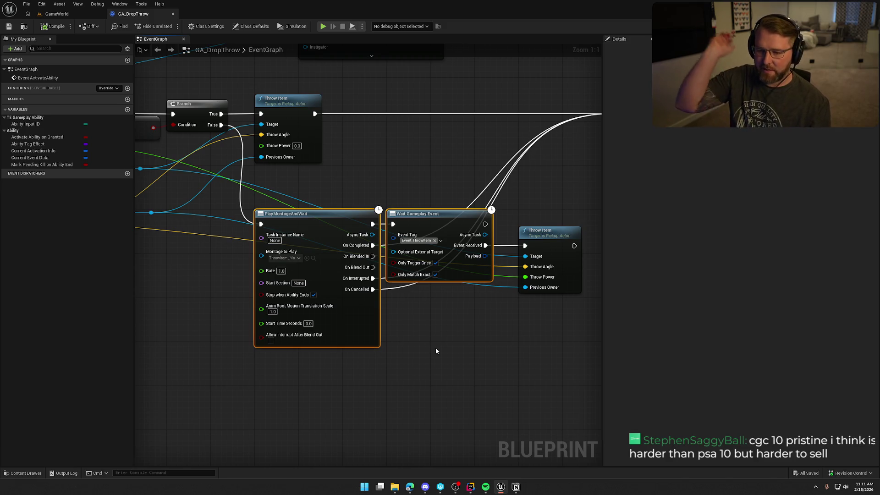
{"action": "left_click_drag", "start_coordinate": [420, 359], "coordinate": [386, 357]}
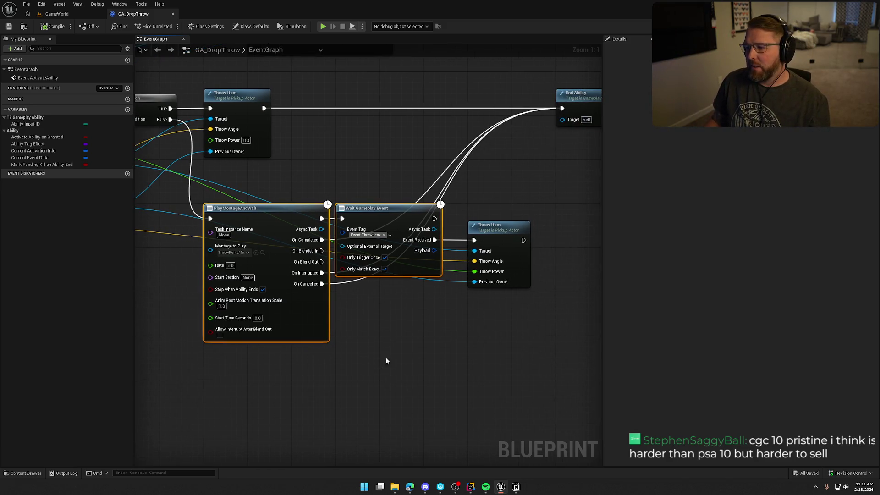
{"action": "key", "text": "alt+Tab"}
{"action": "key", "text": "ctrl+Tab"}
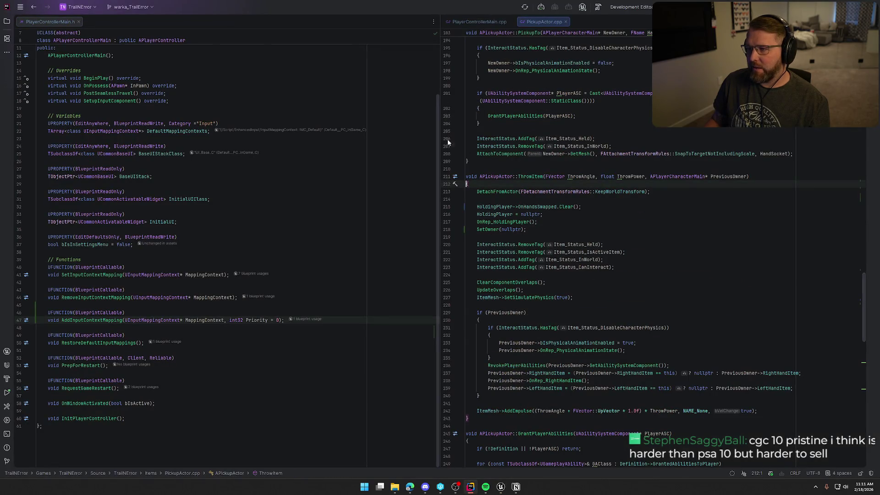
Close both PlayerControllerMain tabs and scroll down to ThrowItem's AddImpulse call.
{"action": "middle_click", "coordinate": [41, 24]}
{"action": "middle_click", "coordinate": [40, 25]}
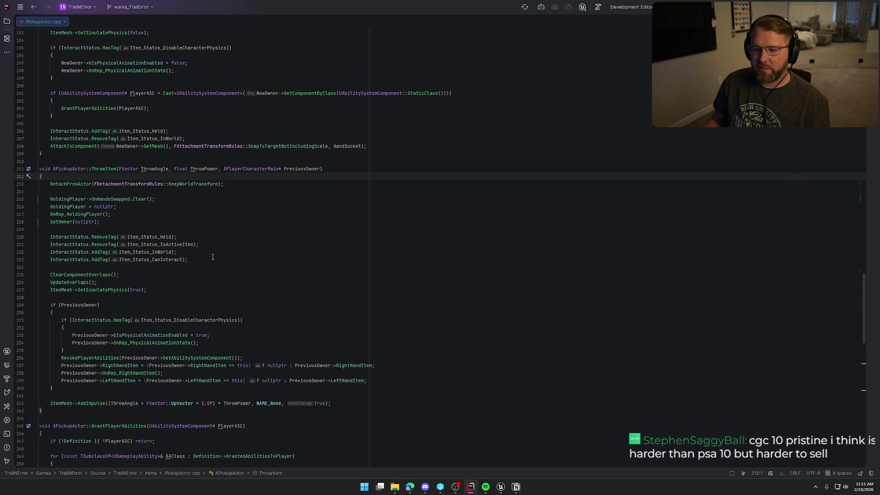
{"action": "scroll", "coordinate": [218, 250], "scroll_direction": "down", "scroll_amount": 1}
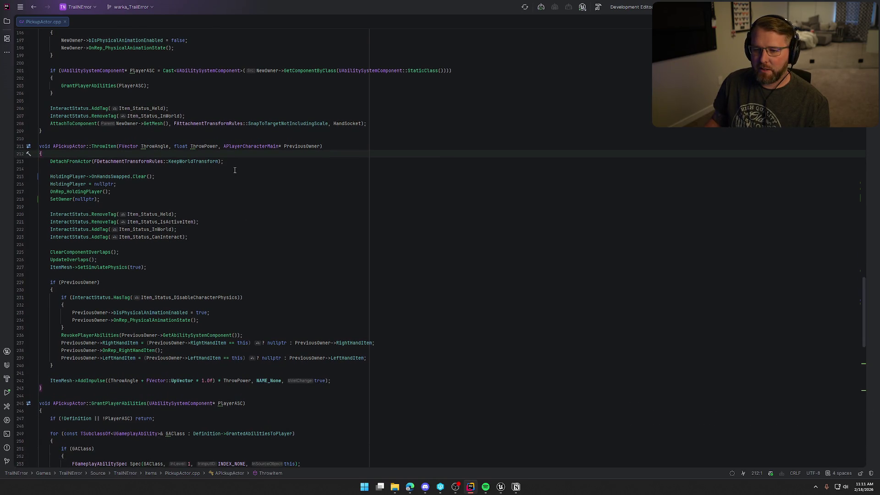
{"action": "scroll", "coordinate": [198, 211], "scroll_direction": "down", "scroll_amount": 3}
{"action": "left_click_drag", "start_coordinate": [68, 313], "coordinate": [63, 309]}
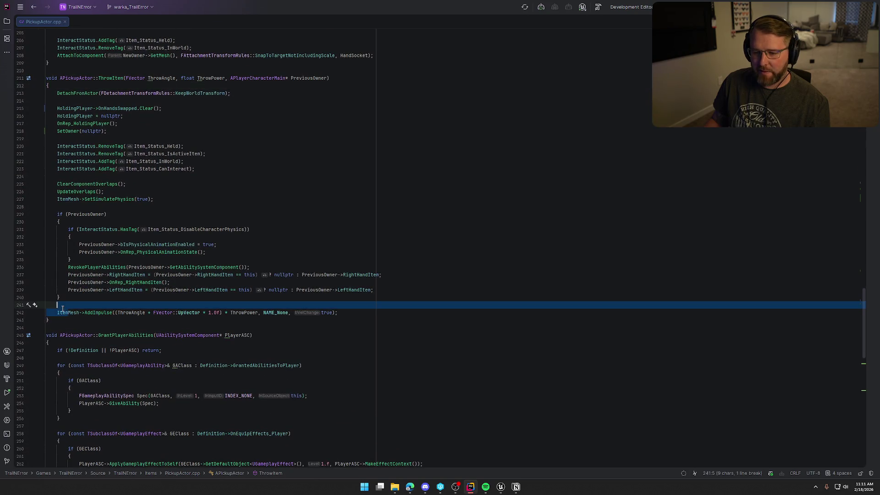
Insert ItemMesh->SetPhysicsLinearVelocity(FVector(0, 0, 0)); above AddImpulse using autocomplete.
{"action": "left_click", "coordinate": [151, 304]}
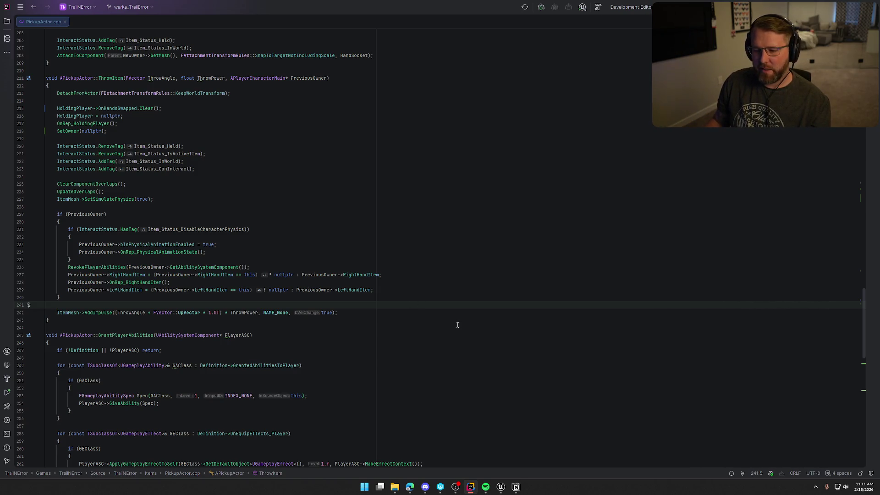
{"action": "type", "text": "ItemMesh"}
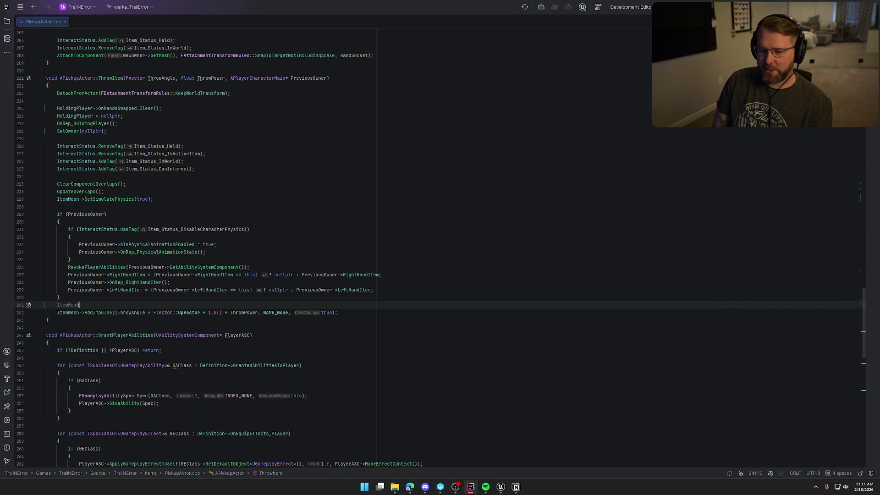
{"action": "type", "text": ".SetVe"}
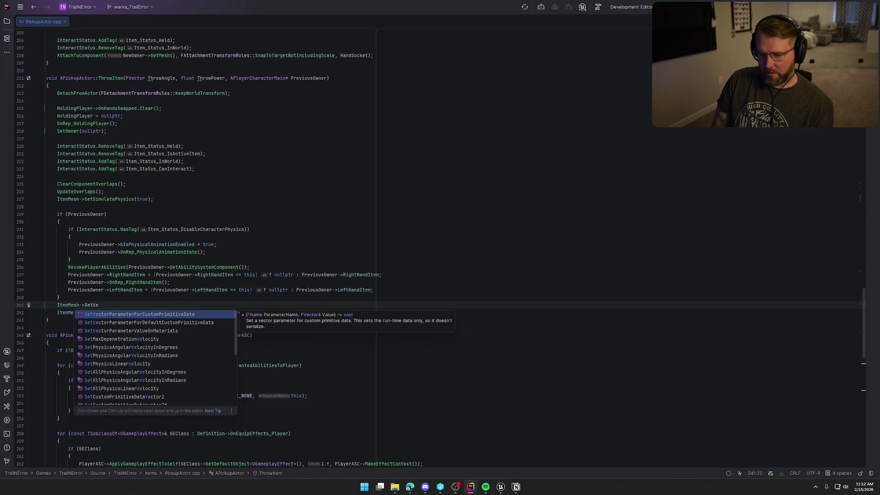
{"action": "type", "text": "lo"}
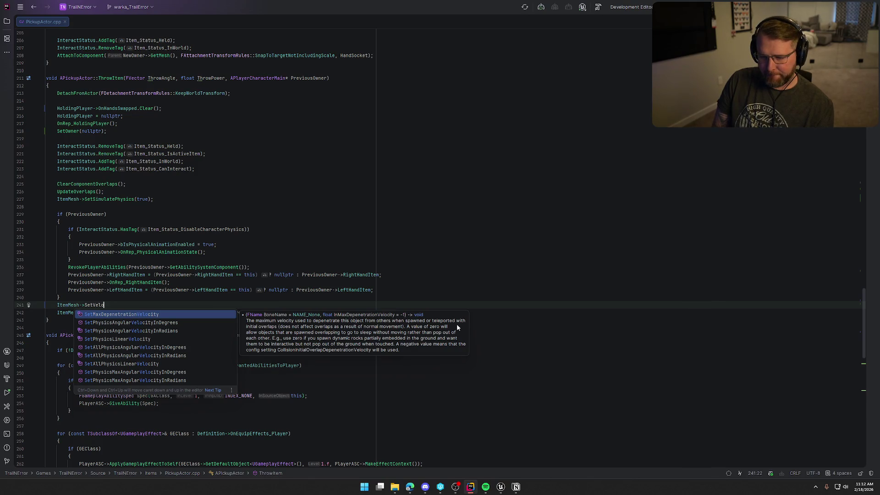
{"action": "key", "text": "Down"}
{"action": "key", "text": "Down"}
{"action": "key", "text": "Down"}
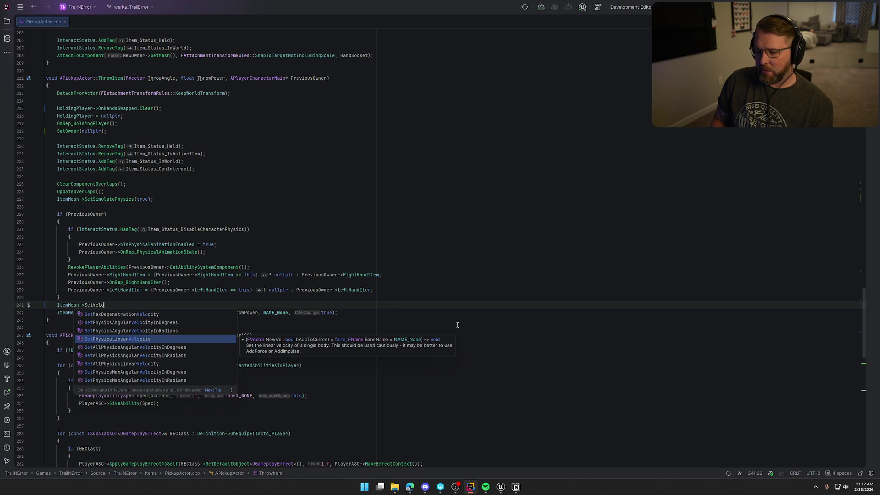
{"action": "key", "text": "Return"}
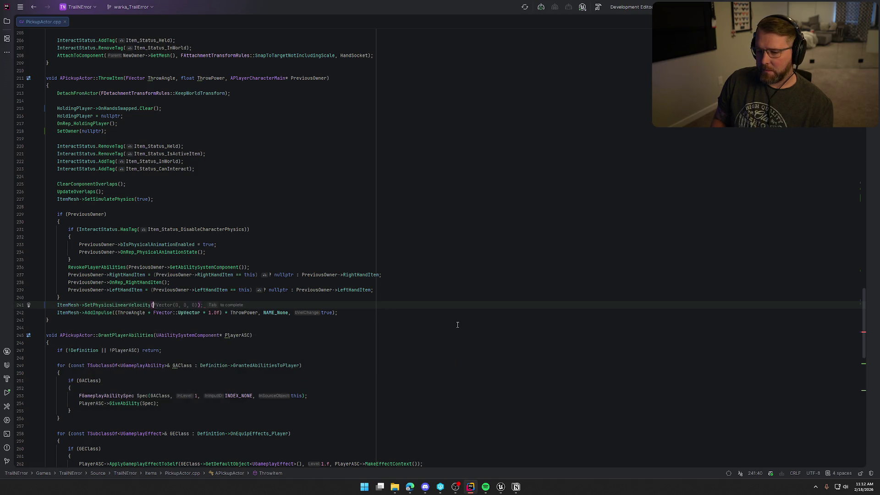
{"action": "type", "text": "FVector(0, 0, 0));"}
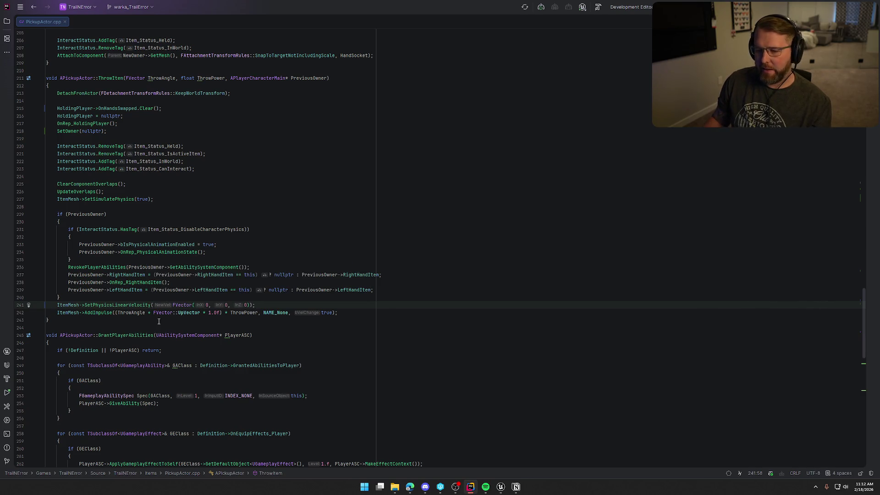
{"action": "left_click", "coordinate": [500, 487]}
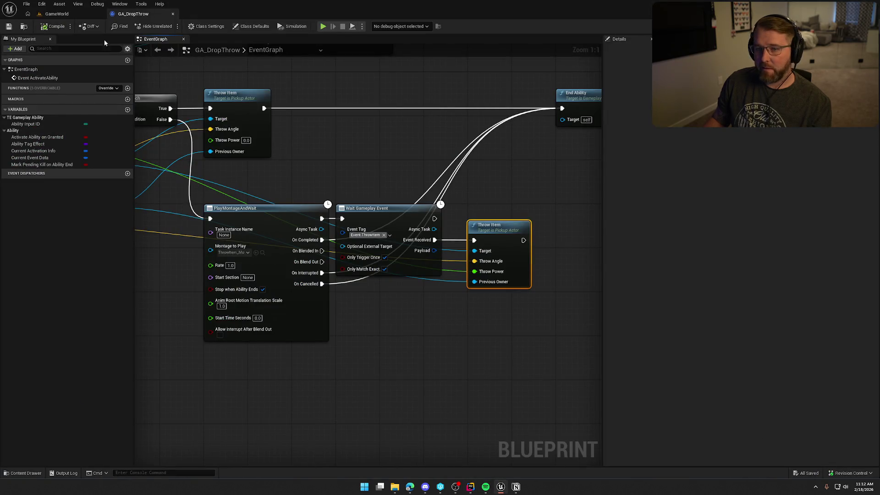
From the GameWorld tab, live-compile the code with Ctrl+Alt+F11 and close the Live Coding log.
{"action": "left_click", "coordinate": [49, 14]}
{"action": "key", "text": "ctrl+alt+F11"}
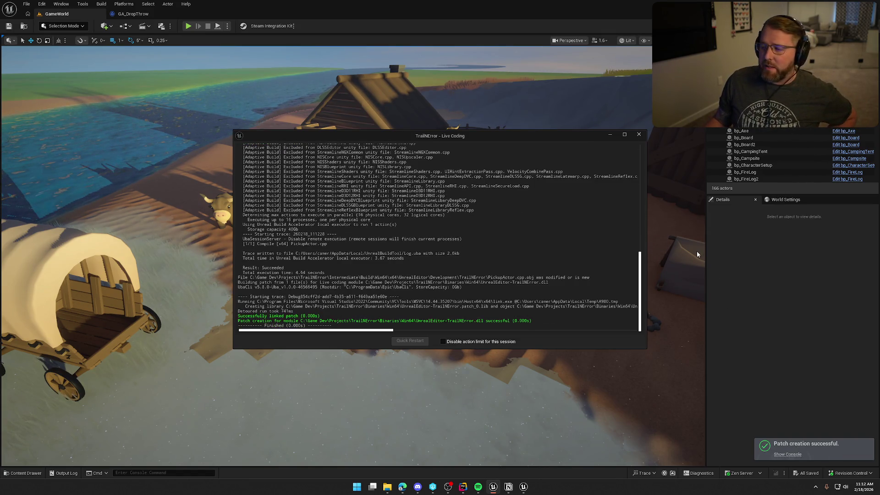
{"action": "left_click", "coordinate": [639, 135]}
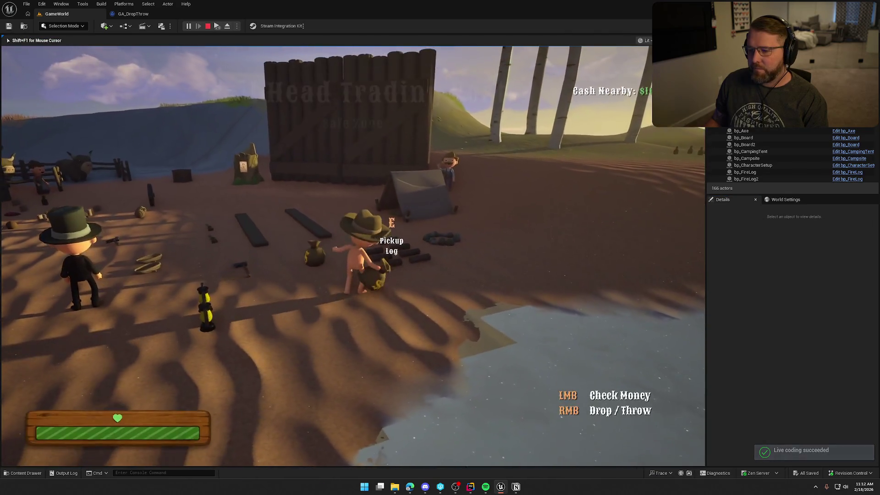
Pick up the money bag, check how much it holds, and throw it onto the covered wagon.
{"action": "key", "text": "e"}
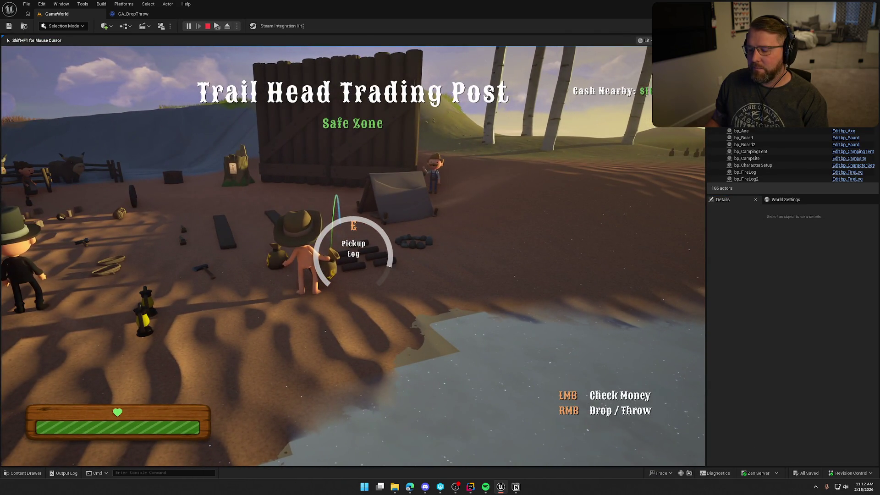
{"action": "key", "text": "d"}
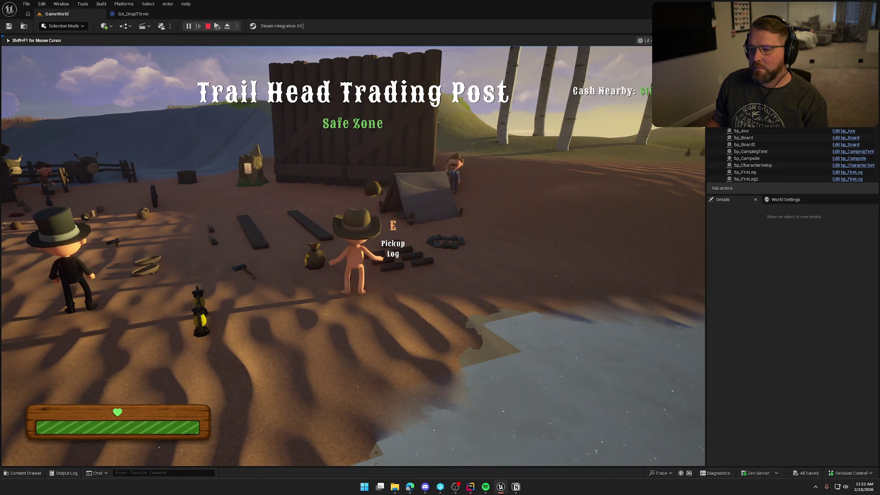
{"action": "key", "text": "a"}
{"action": "left_click", "coordinate": [353, 256]}
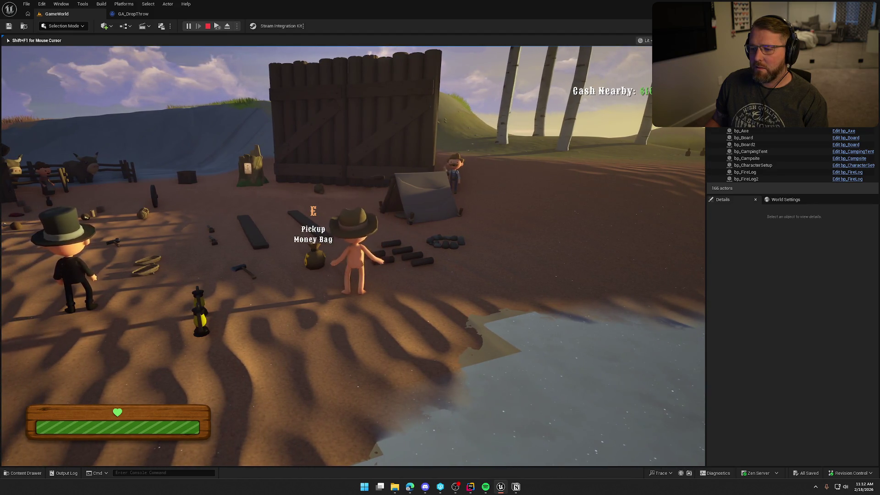
{"action": "key", "text": "e"}
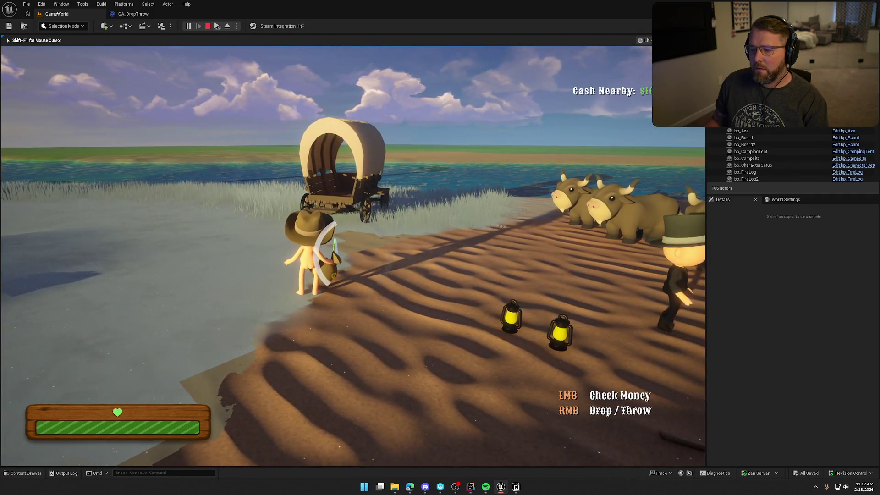
{"action": "left_click", "coordinate": [353, 256]}
{"action": "key", "text": "w"}
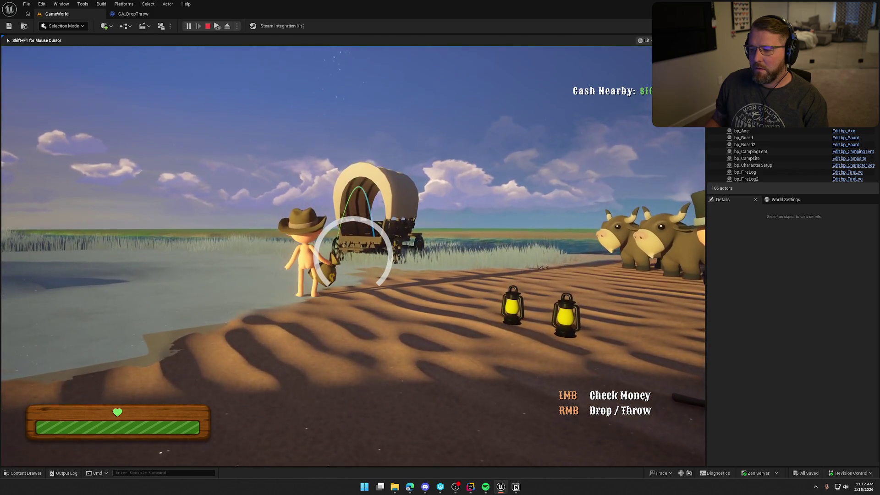
{"action": "right_click", "coordinate": [353, 256]}
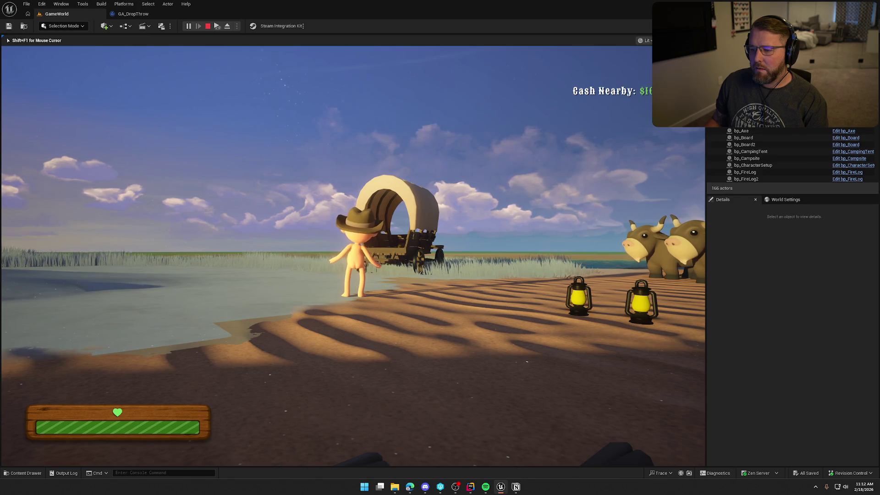
Pick up a lantern, carry it to the wagon, and throw it on.
{"action": "key", "text": "e"}
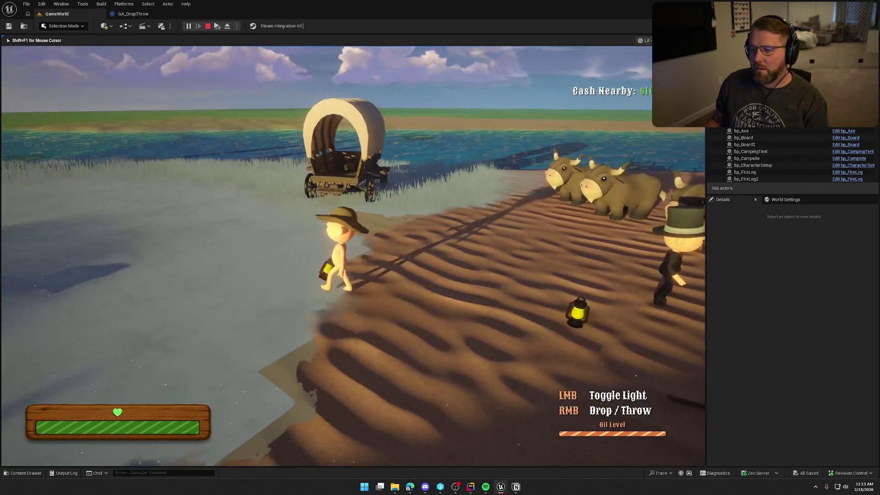
{"action": "key", "text": "w"}
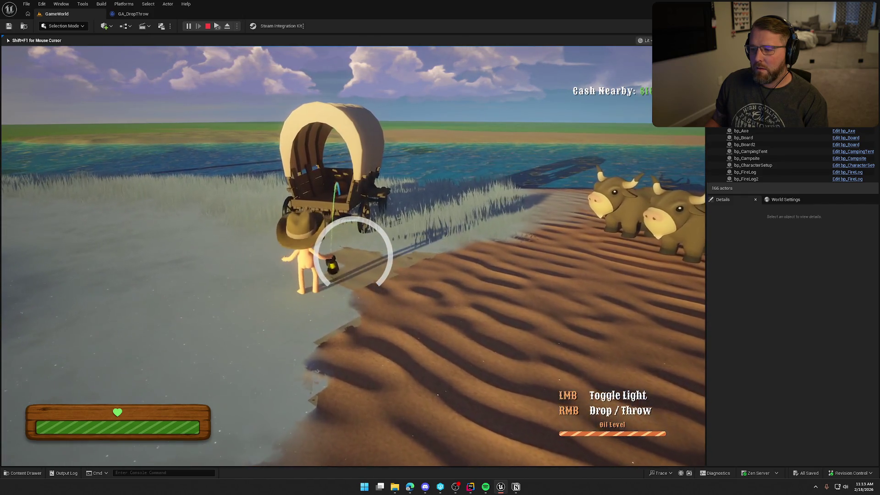
{"action": "right_click", "coordinate": [353, 252]}
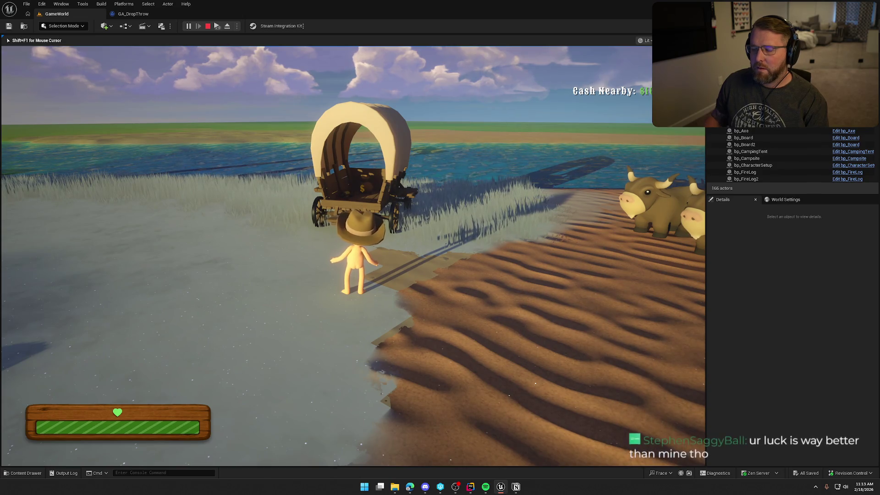
Sprint back to the log pile, grab a log, and charge a throw at the wagon.
{"action": "key", "text": "shift+w"}
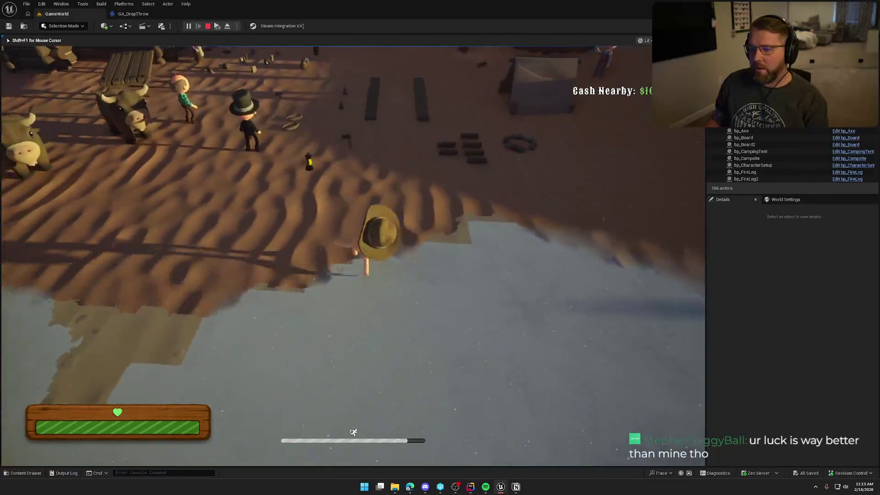
{"action": "key", "text": "e"}
{"action": "key", "text": "w"}
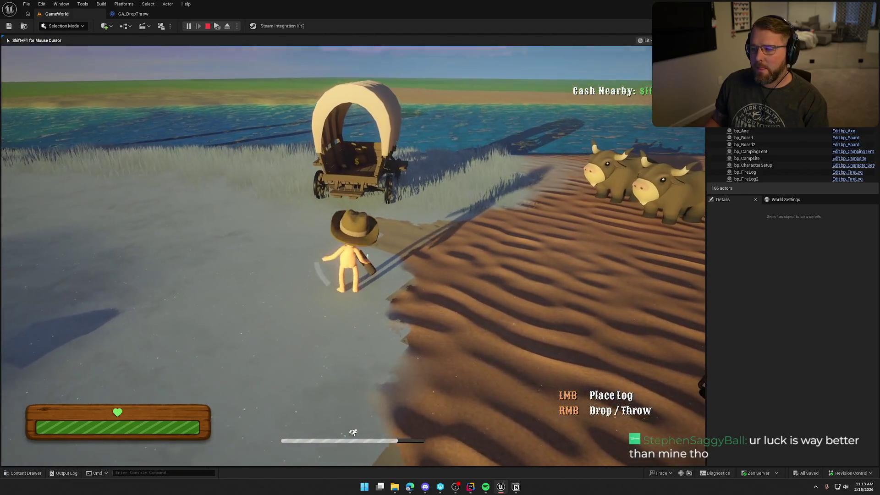
{"action": "right_click", "coordinate": [353, 255]}
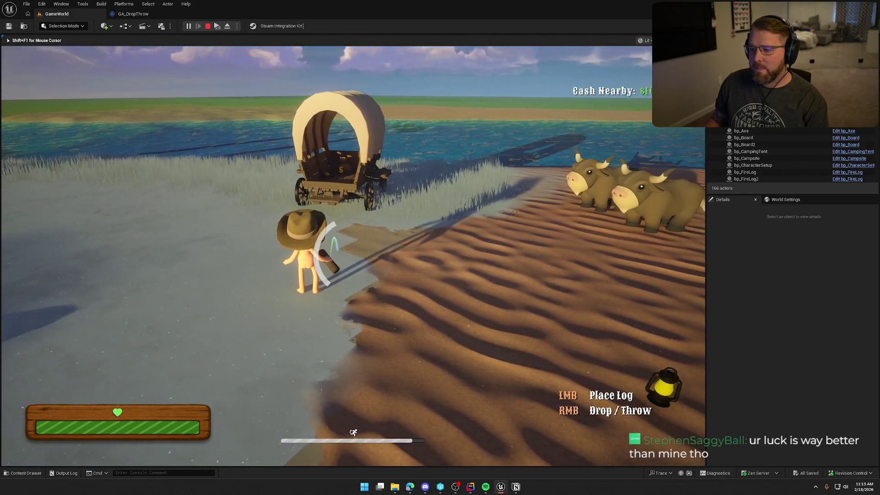
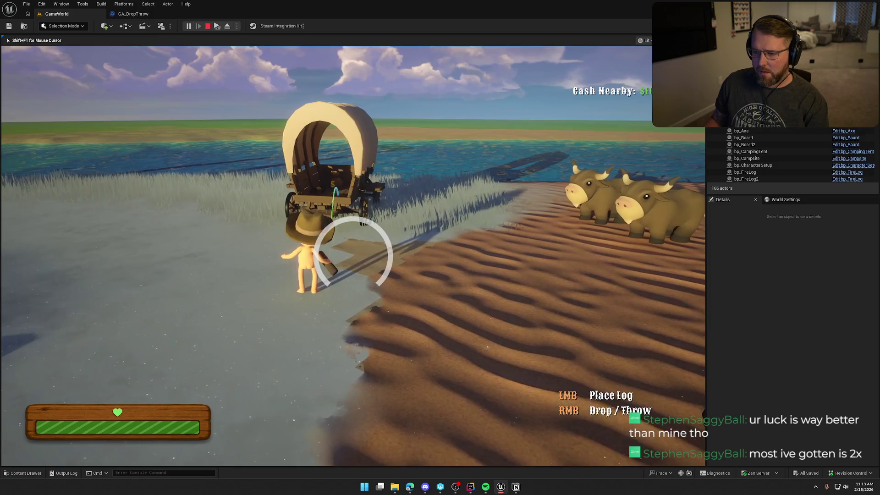
Drop the log, then pick up the axe and throw it toward the riverbank.
{"action": "right_click", "coordinate": [353, 256]}
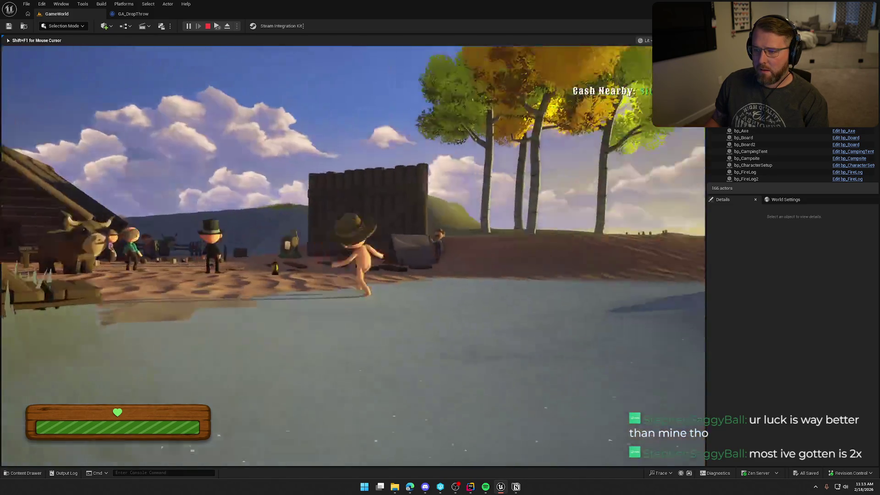
{"action": "key", "text": "shift+w"}
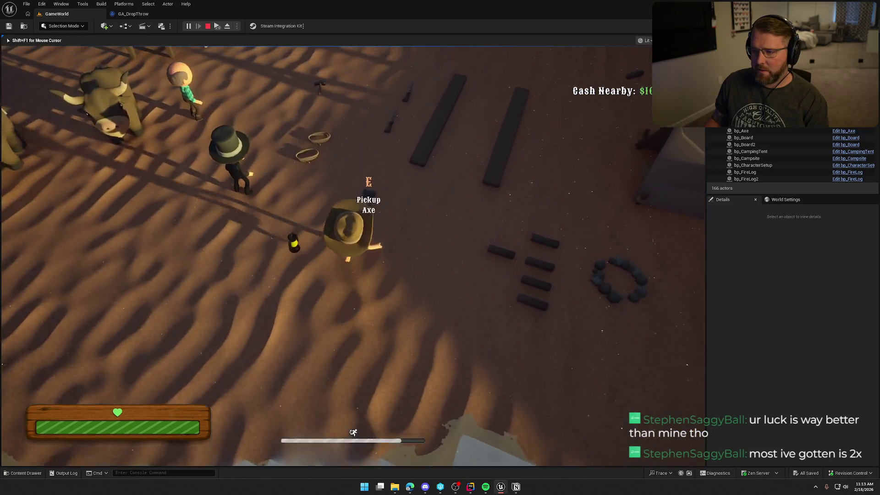
{"action": "key", "text": "e"}
{"action": "key", "text": "w"}
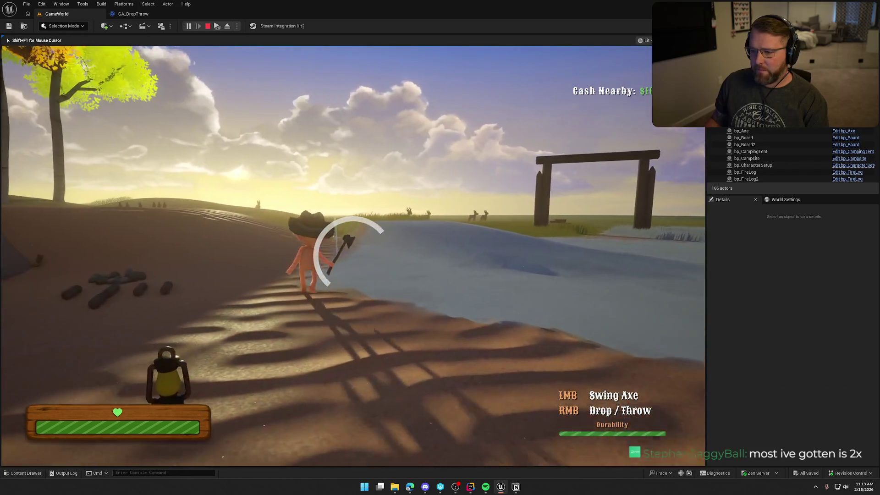
{"action": "right_click", "coordinate": [353, 256]}
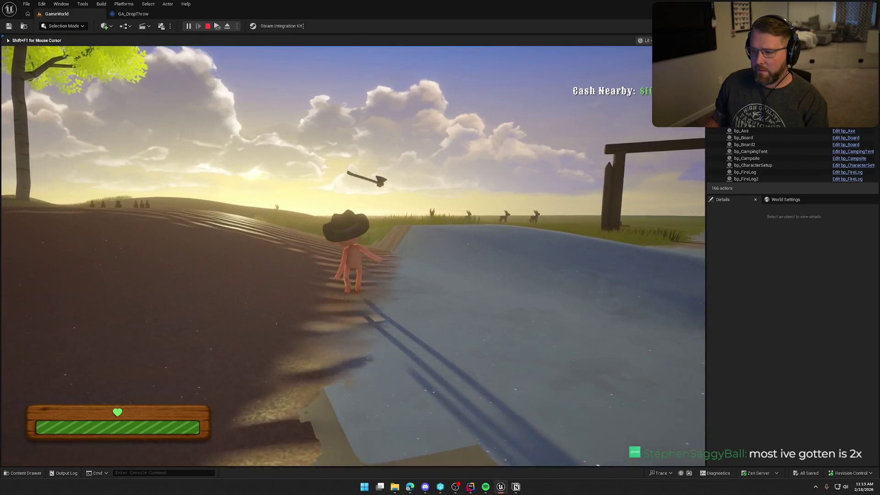
{"action": "key", "text": "shift+w"}
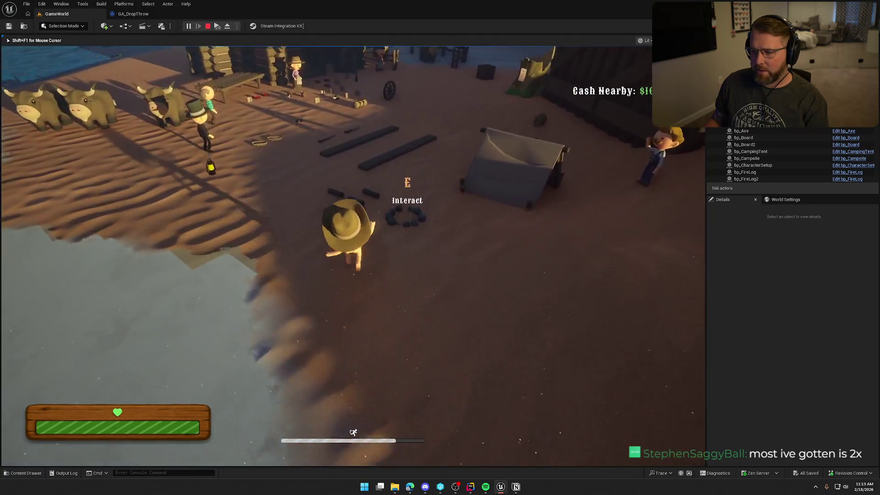
Grab a campfire log, swap the lantern for the rope, swing a lasso and drop the rope.
{"action": "key", "text": "e"}
{"action": "key", "text": "w"}
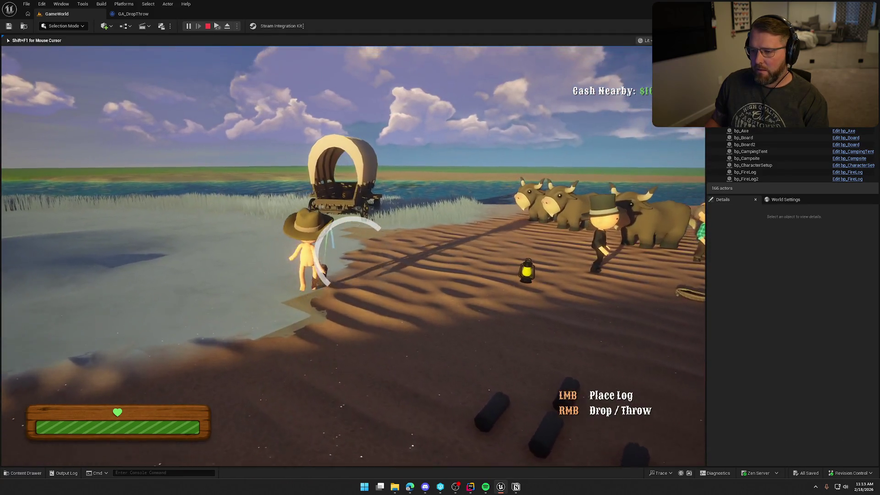
{"action": "key", "text": "s"}
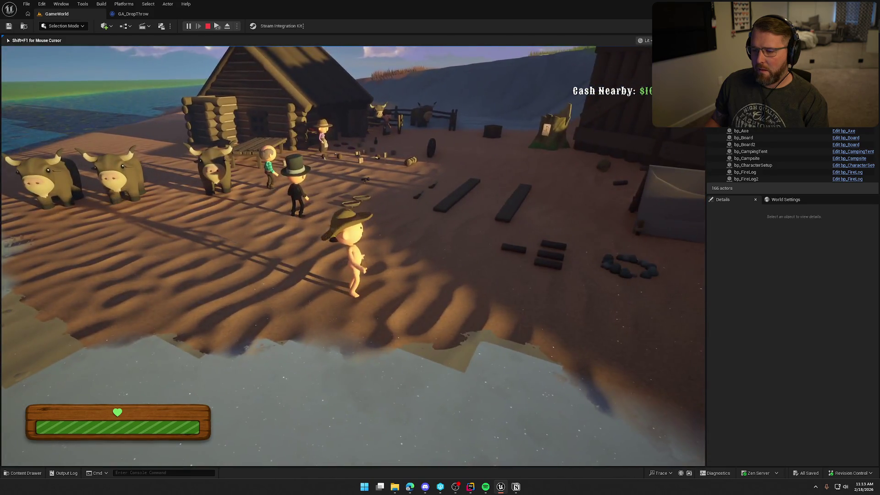
{"action": "key", "text": "g"}
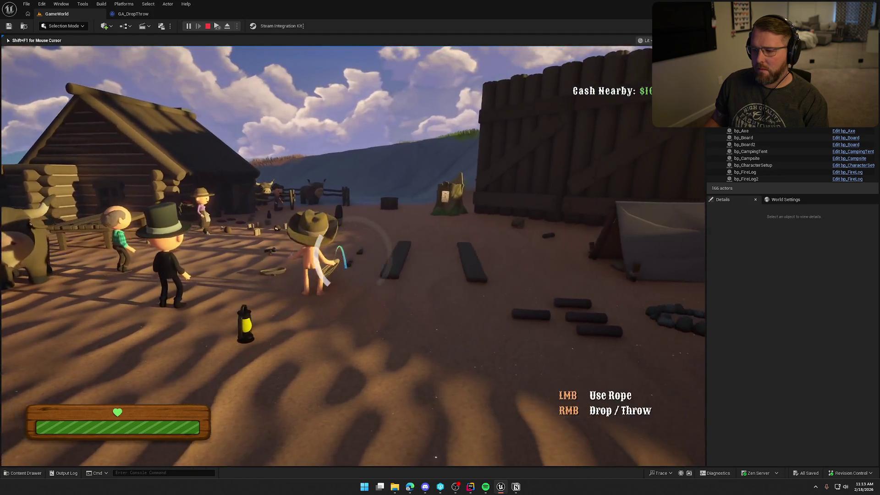
{"action": "left_click", "coordinate": [353, 250]}
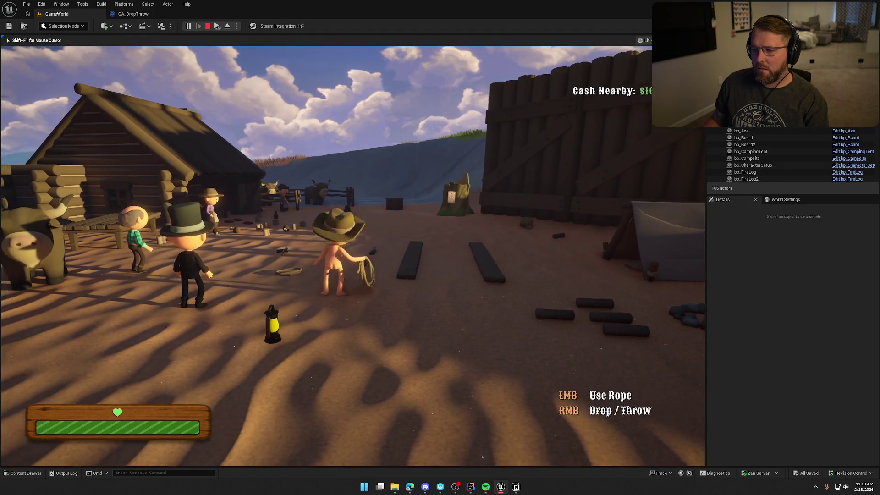
{"action": "key", "text": "g"}
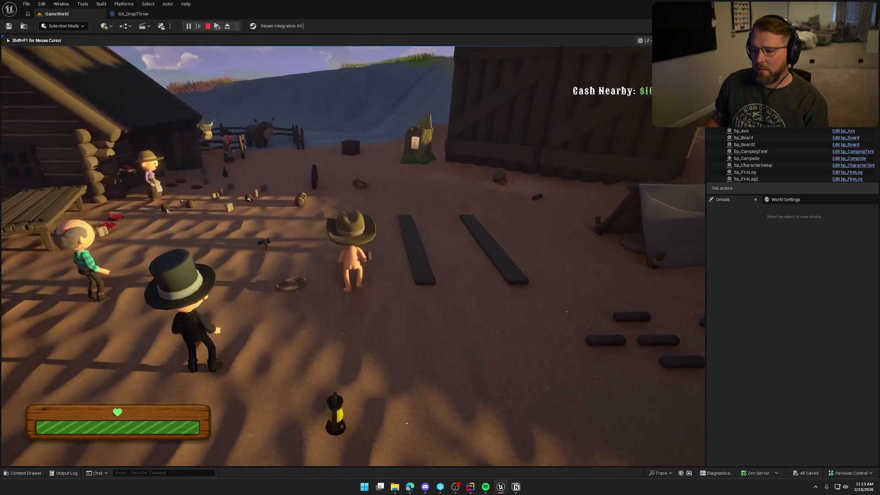
Pick up and throw the gun, then retrieve it and walk toward the top-hat NPC.
{"action": "key", "text": "e"}
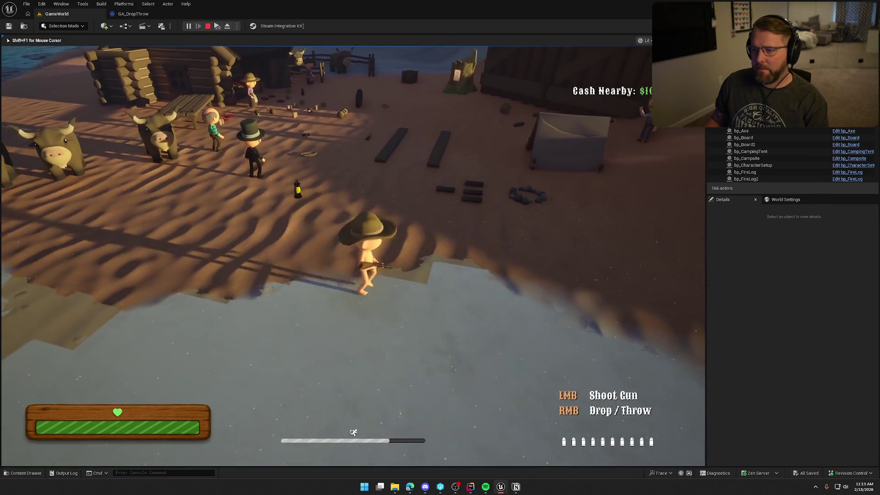
{"action": "right_click", "coordinate": [353, 250]}
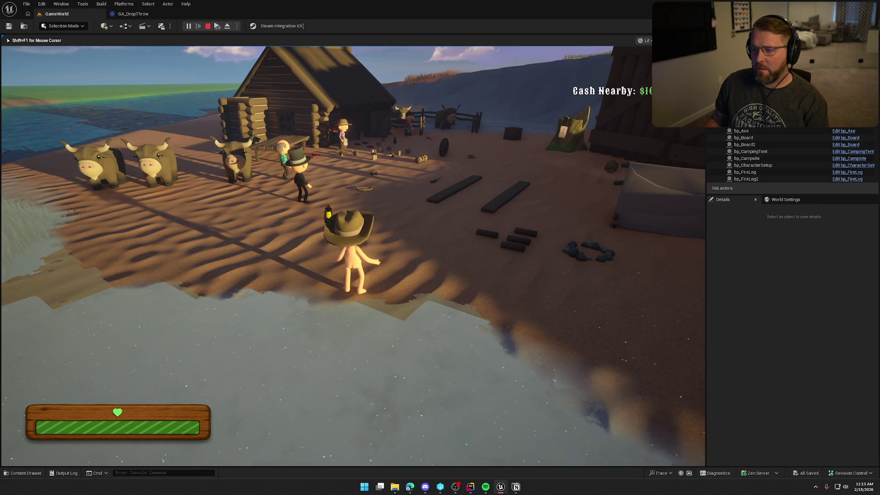
{"action": "key", "text": "shift+w"}
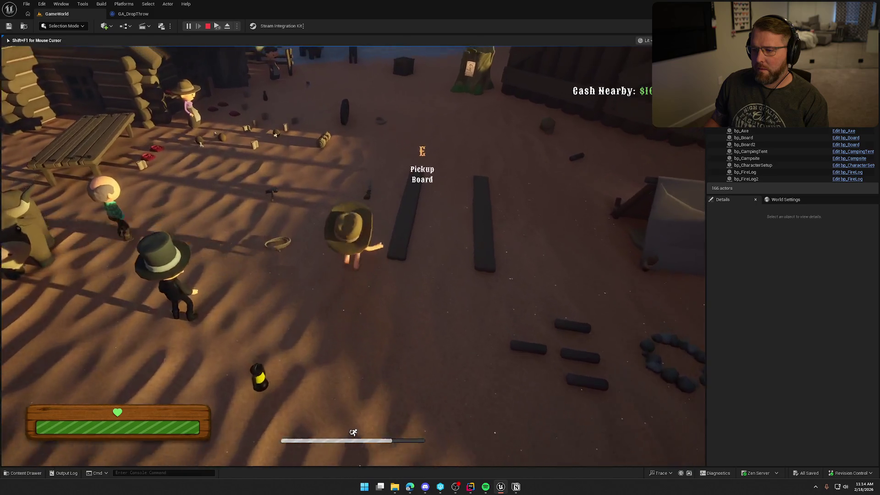
{"action": "key", "text": "e"}
{"action": "key", "text": "w"}
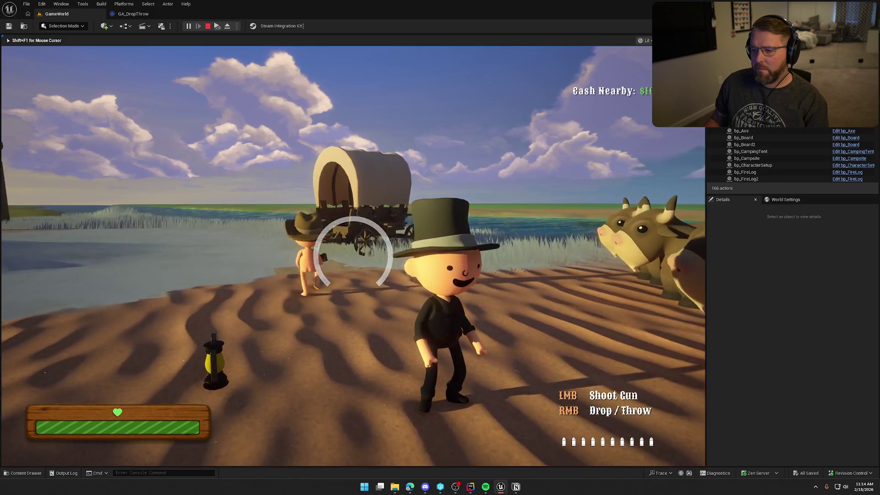
Throw the gun away, then pick up a campfire log and charge a throw.
{"action": "right_click", "coordinate": [352, 253]}
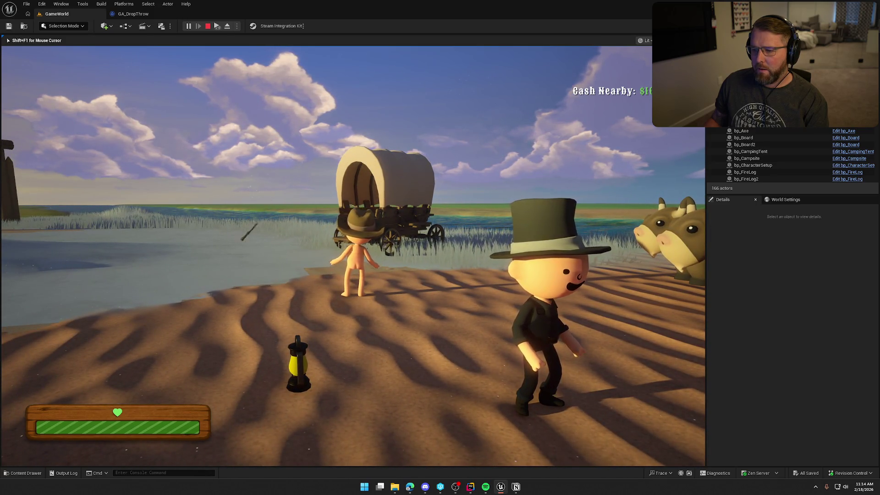
{"action": "key", "text": "shift+s"}
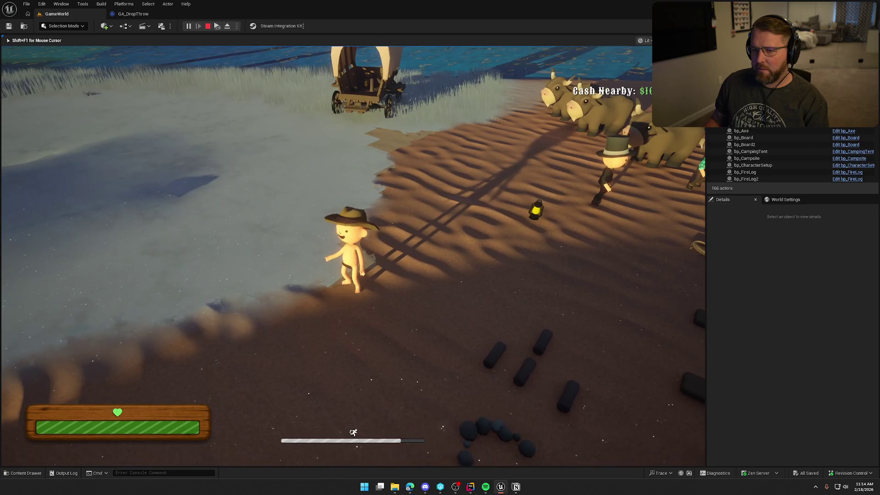
{"action": "key", "text": "w"}
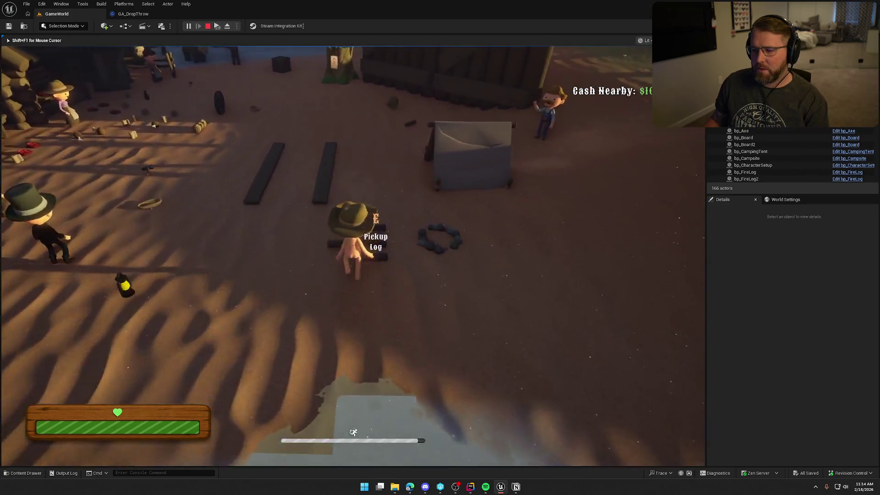
{"action": "key", "text": "e"}
{"action": "right_click", "coordinate": [353, 252]}
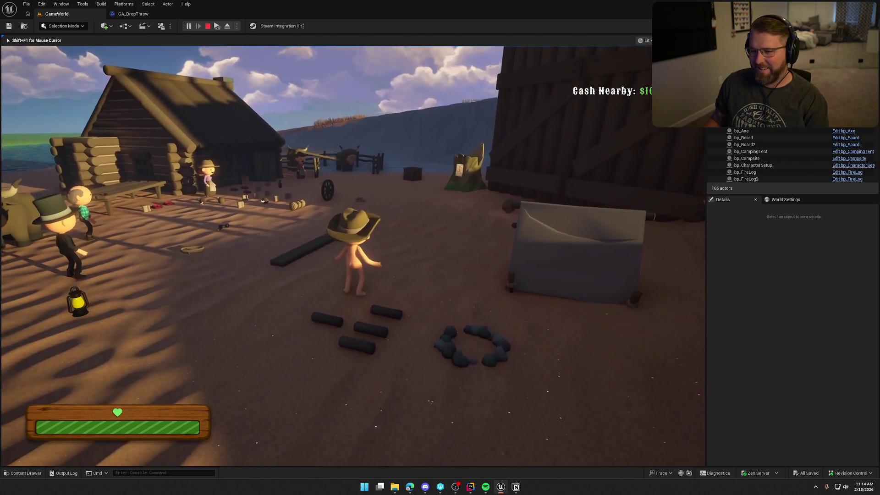
Test swinging and dropping the hammer and healing with a bandage, then stop the play test.
{"action": "key", "text": "shift+w"}
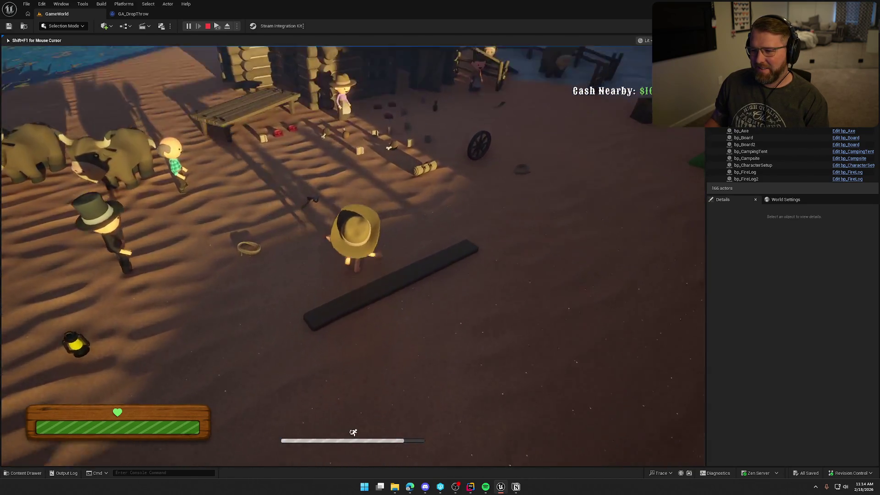
{"action": "key", "text": "e"}
{"action": "left_click", "coordinate": [353, 256]}
{"action": "right_click", "coordinate": [353, 256]}
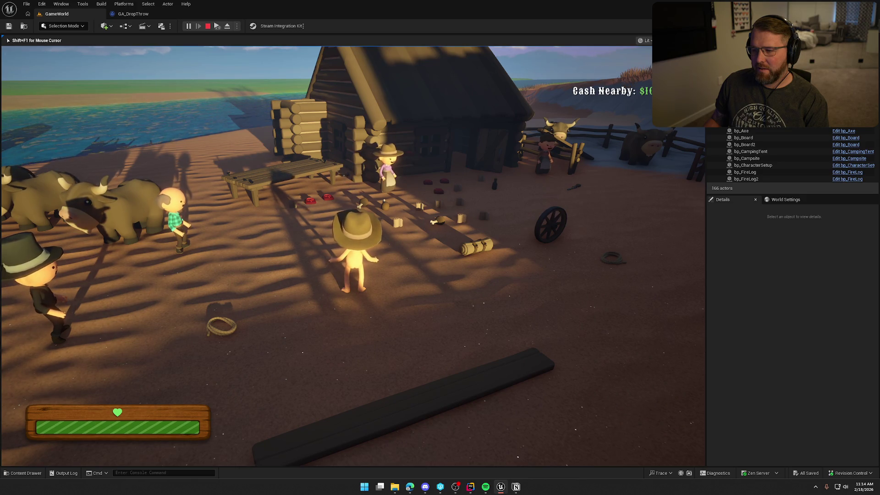
{"action": "key", "text": "e"}
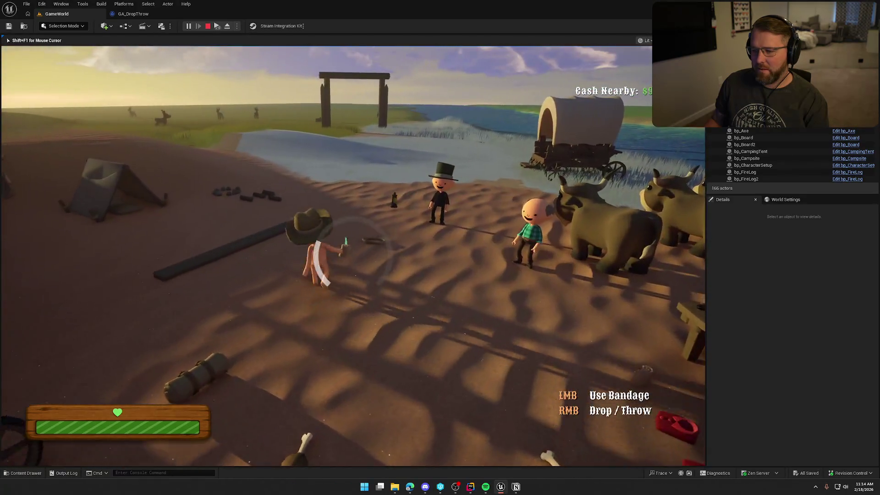
{"action": "left_click", "coordinate": [353, 256]}
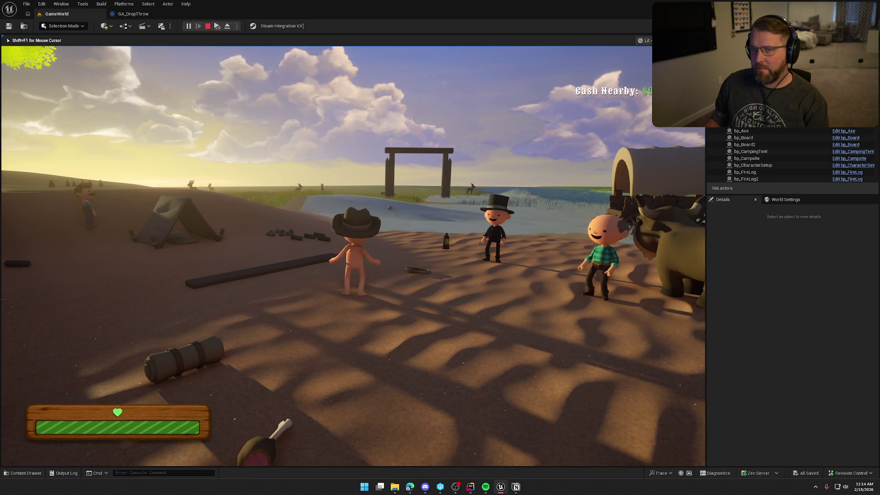
{"action": "key", "text": "w"}
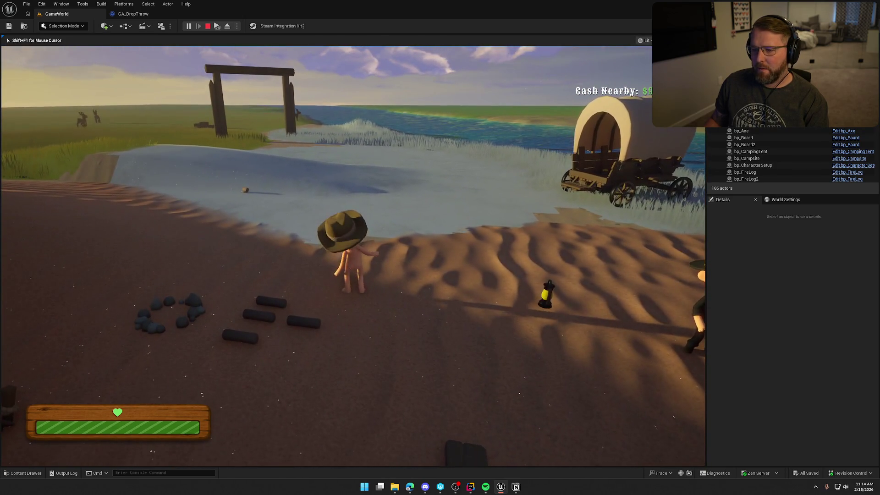
{"action": "key", "text": "Escape"}
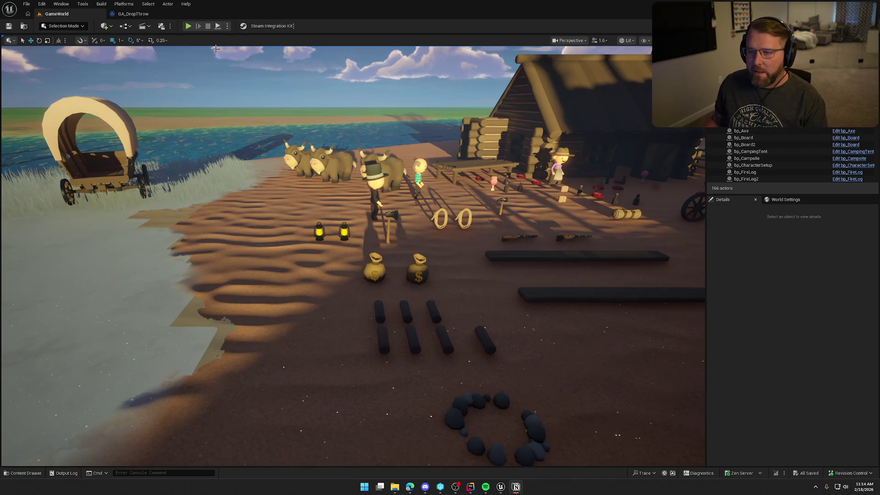
Run a two-player play test showing the Trail Head Trading Post Safe Zone banner, then stop it.
{"action": "left_click", "coordinate": [188, 27]}
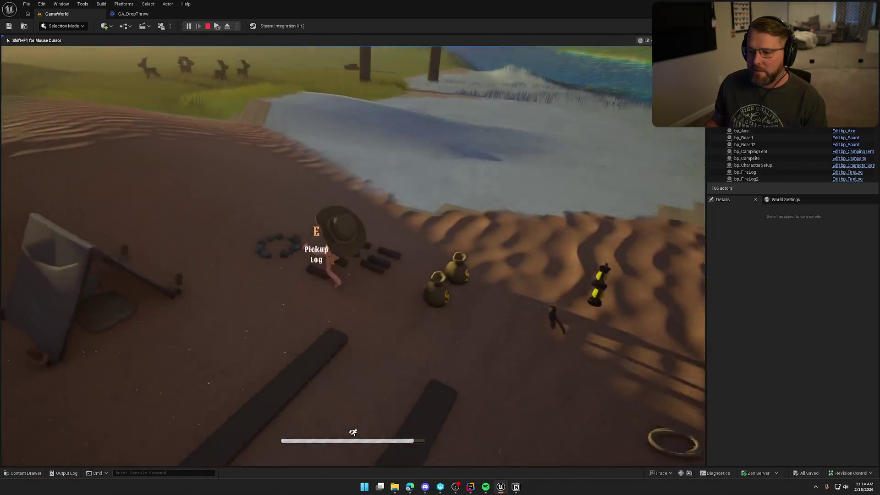
{"action": "key", "text": "super"}
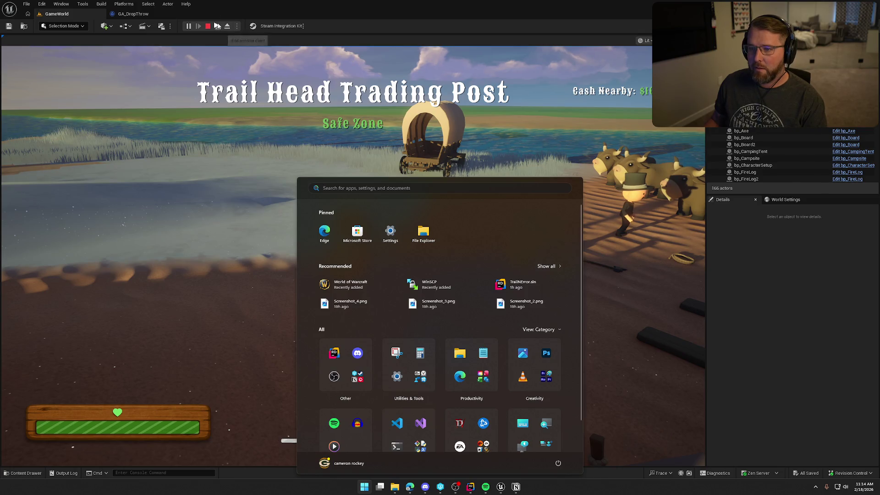
{"action": "left_click", "coordinate": [218, 26]}
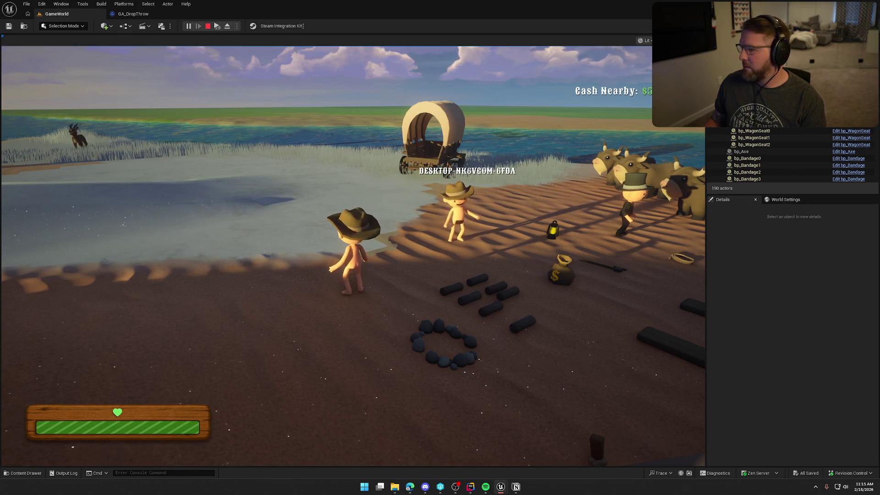
{"action": "key", "text": "Escape"}
{"action": "left_click", "coordinate": [470, 487]}
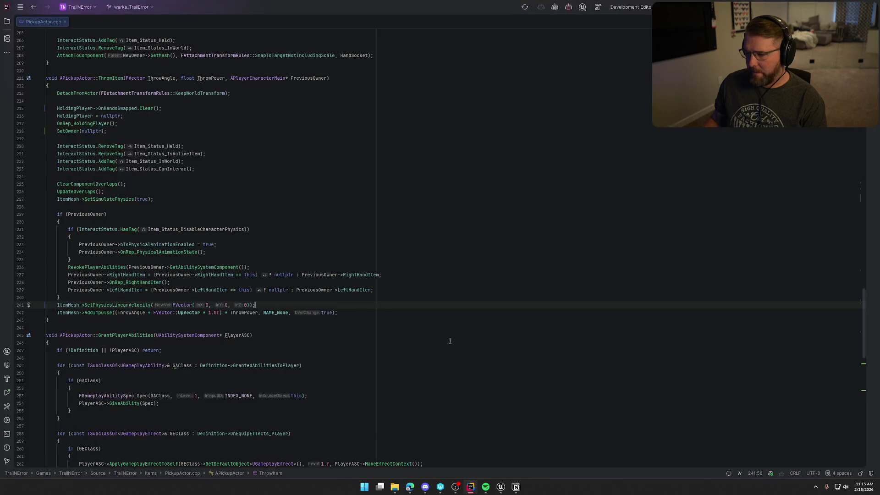
Review how ThrowAngle feeds the impulse in ThrowItem, then return to the GA_DropThrow graph.
{"action": "left_click", "coordinate": [131, 313]}
{"action": "scroll", "coordinate": [183, 183], "scroll_direction": "up", "scroll_amount": 1}
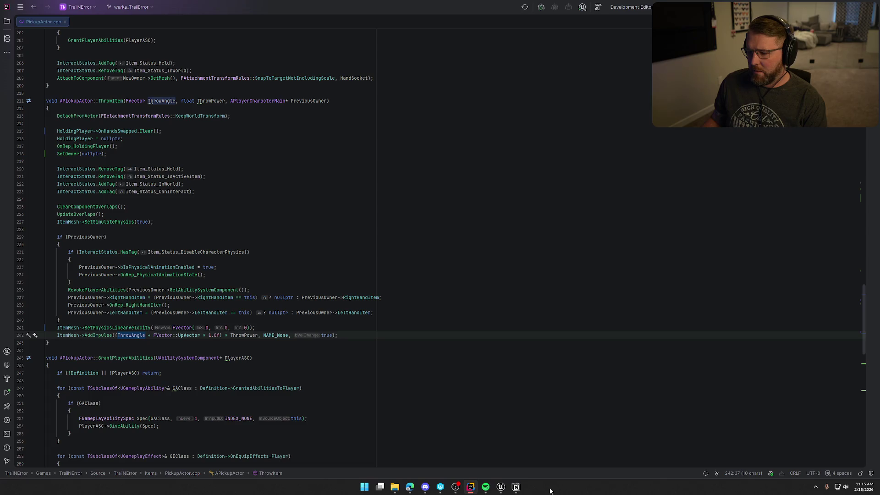
{"action": "left_click", "coordinate": [501, 487]}
{"action": "left_click", "coordinate": [135, 15]}
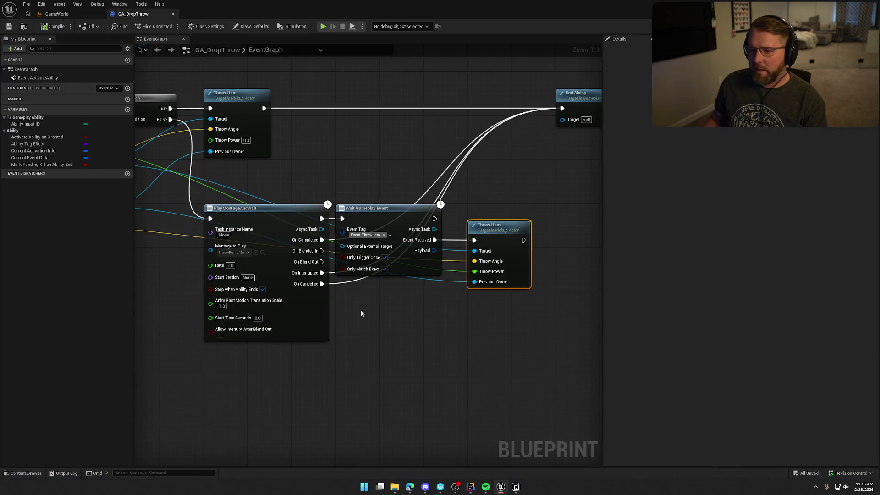
Inspect the Branch, Map Range, Cast To bp_Player, Throw Item and End Ability nodes in GA_DropThrow.
{"action": "left_click_drag", "start_coordinate": [420, 324], "coordinate": [506, 281]}
{"action": "left_click_drag", "start_coordinate": [208, 183], "coordinate": [371, 240]}
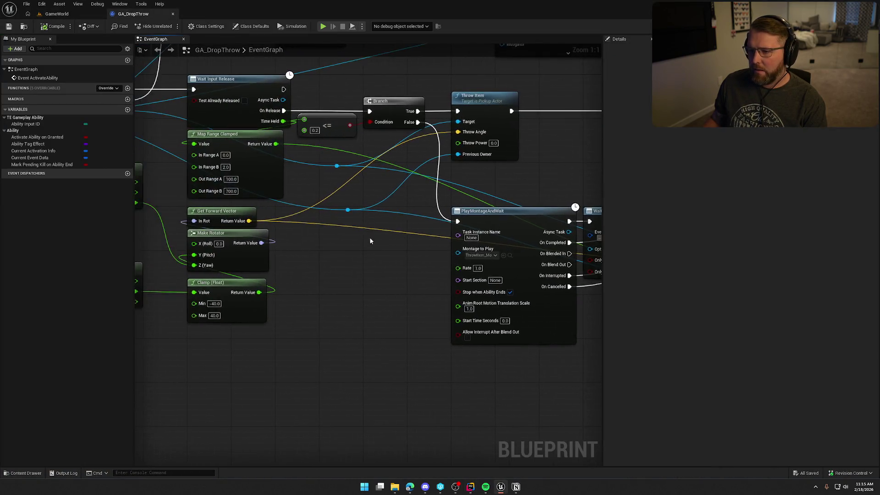
{"action": "left_click_drag", "start_coordinate": [250, 226], "coordinate": [494, 246]}
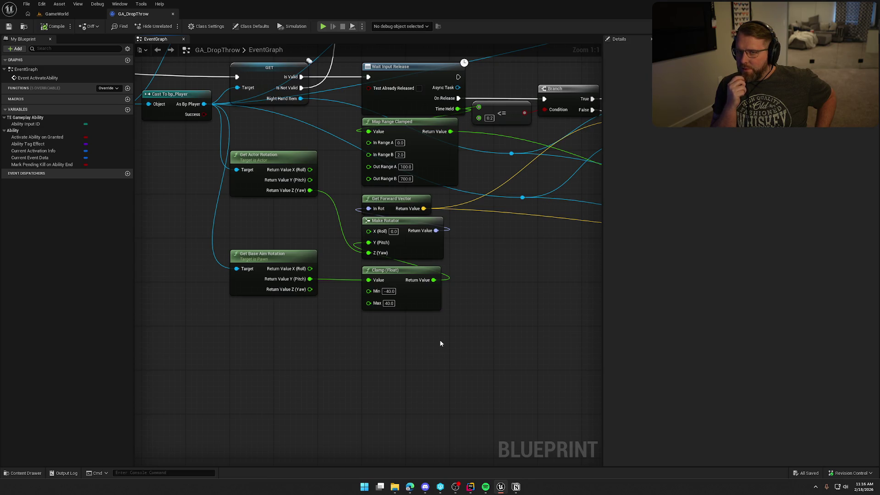
{"action": "mouse_move", "coordinate": [331, 381]}
{"action": "left_mouse_down"}
{"action": "mouse_move", "coordinate": [191, 419]}
{"action": "mouse_move", "coordinate": [540, 417]}
{"action": "mouse_move", "coordinate": [562, 449]}
{"action": "mouse_move", "coordinate": [608, 447]}
{"action": "mouse_move", "coordinate": [491, 417]}
{"action": "mouse_move", "coordinate": [269, 403]}
{"action": "left_mouse_up"}
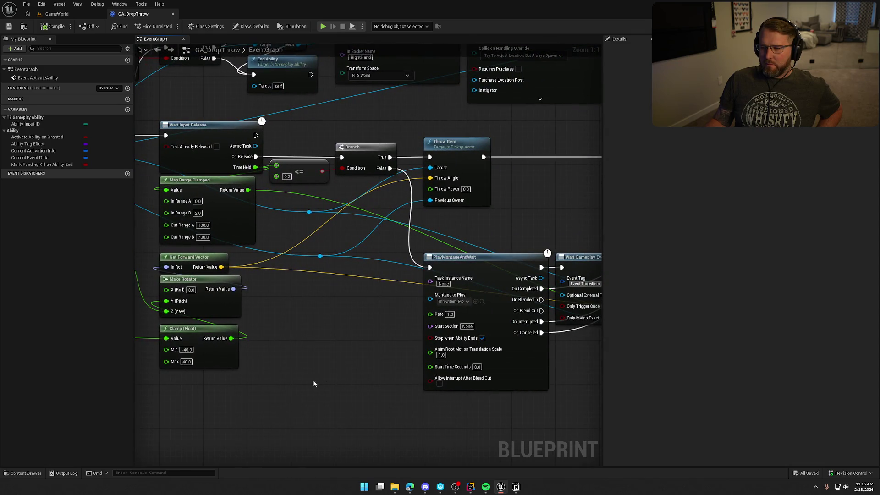
{"action": "mouse_move", "coordinate": [341, 350]}
{"action": "left_mouse_down"}
{"action": "mouse_move", "coordinate": [211, 330]}
{"action": "mouse_move", "coordinate": [135, 334]}
{"action": "left_mouse_up"}
{"action": "mouse_move", "coordinate": [416, 384]}
{"action": "left_mouse_down"}
{"action": "mouse_move", "coordinate": [313, 372]}
{"action": "mouse_move", "coordinate": [418, 355]}
{"action": "left_mouse_up"}
{"action": "left_click", "coordinate": [470, 487]}
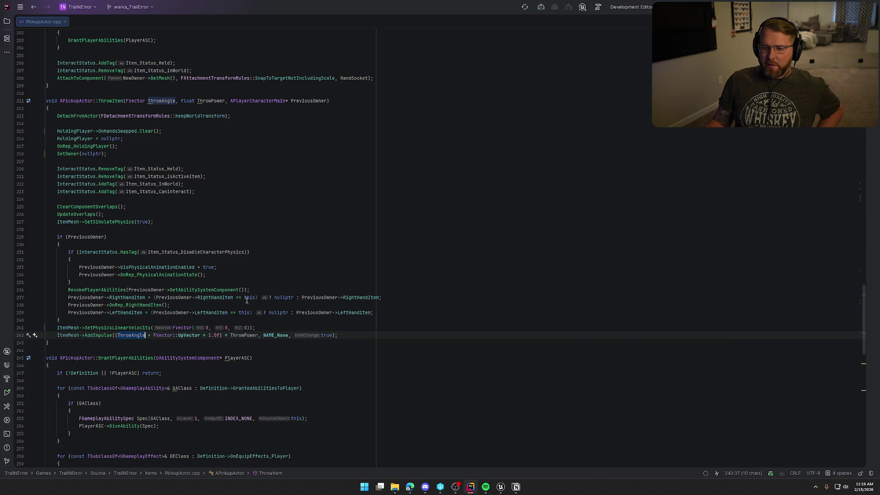
Scroll through ThrowItem, then return to GA_DropThrow and view the nodes left of Throw Item.
{"action": "scroll", "coordinate": [326, 361], "scroll_direction": "up", "scroll_amount": 5}
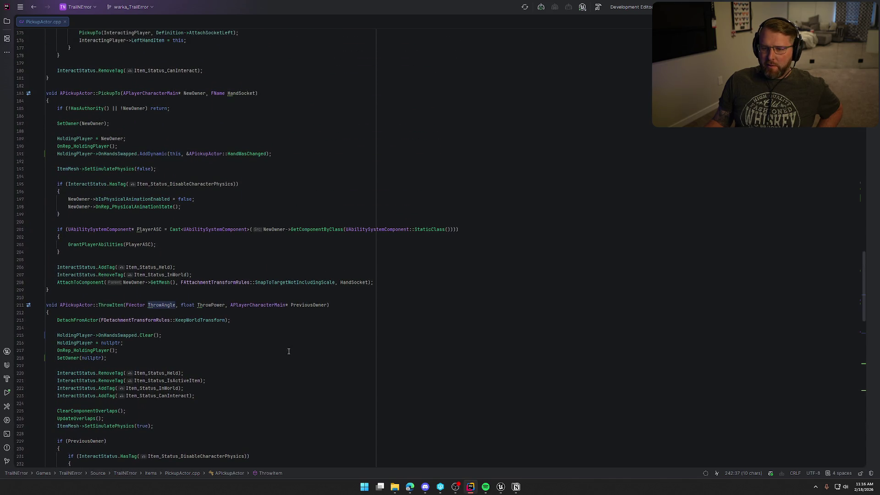
{"action": "scroll", "coordinate": [286, 351], "scroll_direction": "down", "scroll_amount": 4}
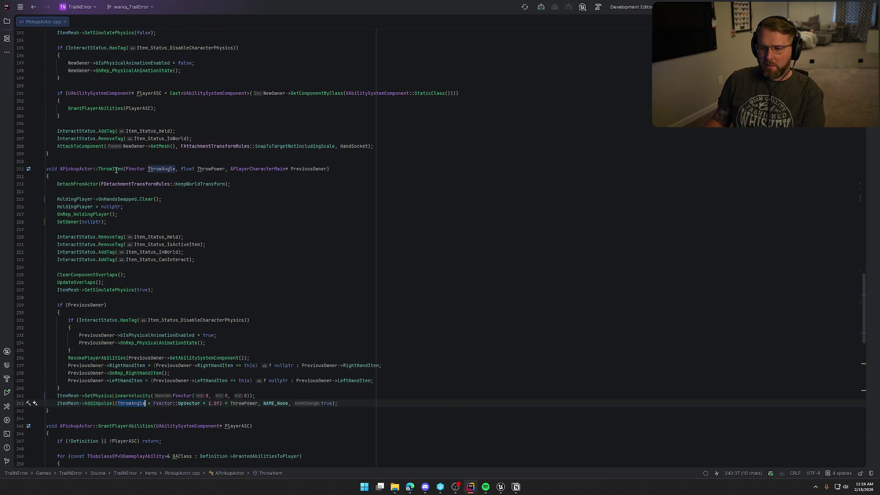
{"action": "left_click", "coordinate": [501, 486]}
{"action": "mouse_move", "coordinate": [328, 182]}
{"action": "left_mouse_down"}
{"action": "mouse_move", "coordinate": [491, 225]}
{"action": "mouse_move", "coordinate": [546, 225]}
{"action": "mouse_move", "coordinate": [528, 248]}
{"action": "left_mouse_up"}
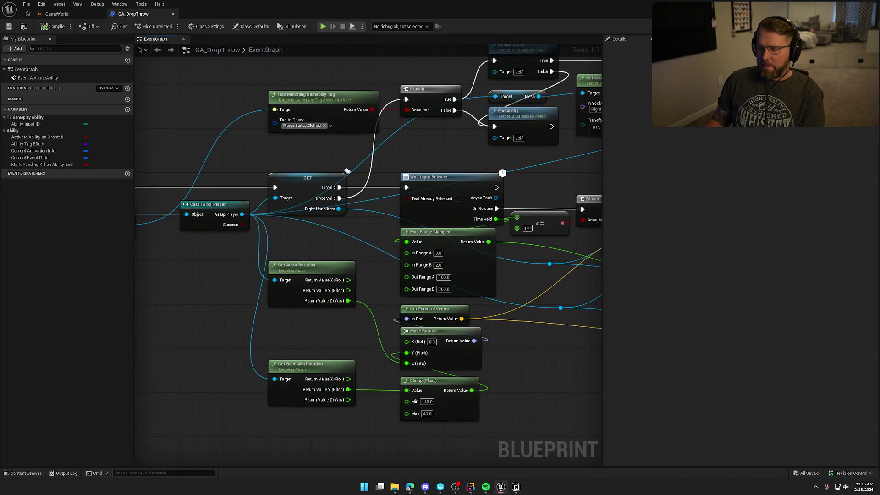
{"action": "mouse_move", "coordinate": [348, 171]}
{"action": "left_mouse_down"}
{"action": "mouse_move", "coordinate": [259, 240]}
{"action": "mouse_move", "coordinate": [393, 194]}
{"action": "mouse_move", "coordinate": [235, 196]}
{"action": "mouse_move", "coordinate": [469, 209]}
{"action": "mouse_move", "coordinate": [397, 206]}
{"action": "left_mouse_up"}
{"action": "mouse_move", "coordinate": [337, 185]}
{"action": "left_mouse_down"}
{"action": "mouse_move", "coordinate": [508, 334]}
{"action": "mouse_move", "coordinate": [566, 359]}
{"action": "mouse_move", "coordinate": [796, 346]}
{"action": "mouse_move", "coordinate": [424, 323]}
{"action": "mouse_move", "coordinate": [570, 400]}
{"action": "left_mouse_up"}
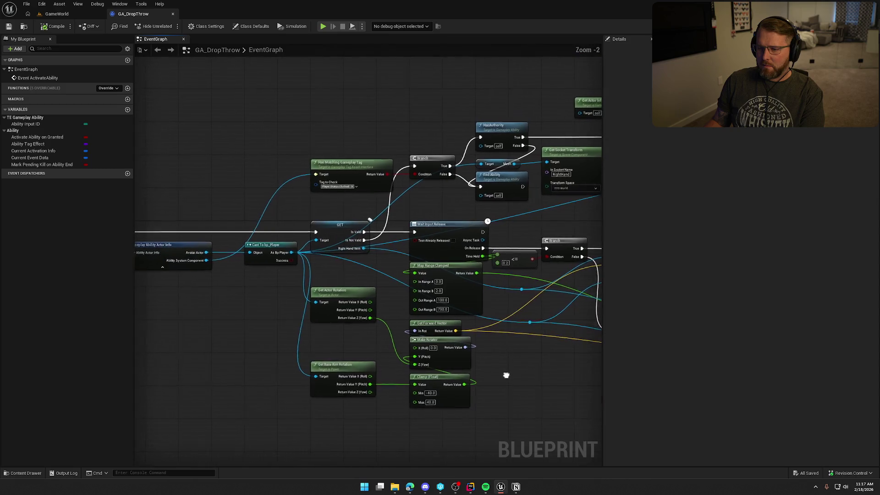
{"action": "mouse_move", "coordinate": [266, 304]}
{"action": "left_mouse_down"}
{"action": "mouse_move", "coordinate": [375, 327]}
{"action": "mouse_move", "coordinate": [113, 330]}
{"action": "mouse_move", "coordinate": [276, 291]}
{"action": "left_mouse_up"}
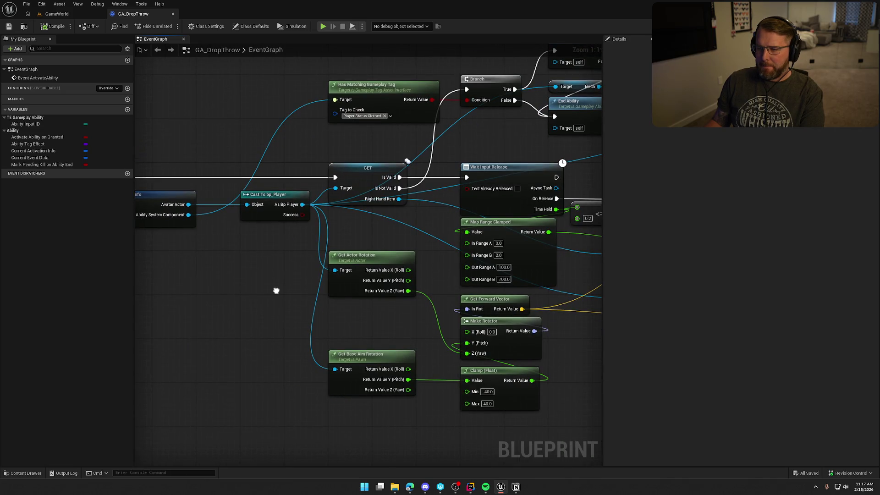
{"action": "left_click_drag", "start_coordinate": [282, 294], "coordinate": [152, 296]}
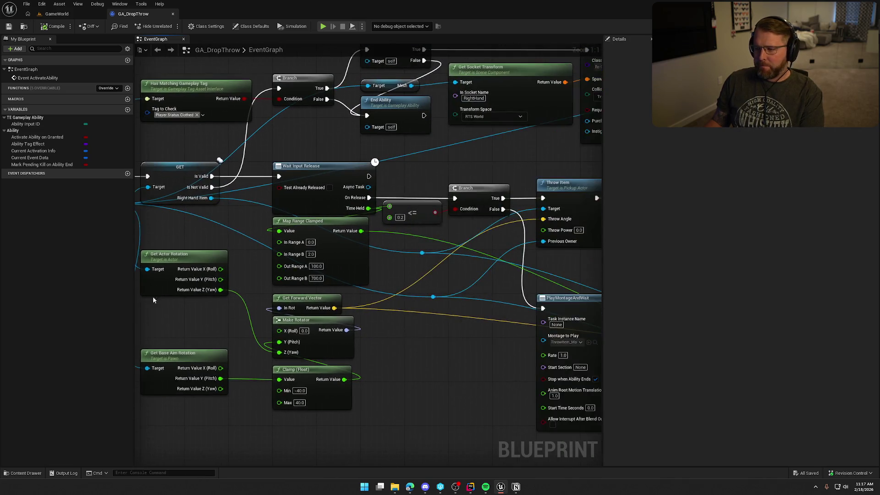
{"action": "left_click_drag", "start_coordinate": [366, 298], "coordinate": [156, 294]}
{"action": "mouse_move", "coordinate": [443, 353]}
{"action": "left_mouse_down"}
{"action": "mouse_move", "coordinate": [262, 350]}
{"action": "mouse_move", "coordinate": [398, 359]}
{"action": "left_mouse_up"}
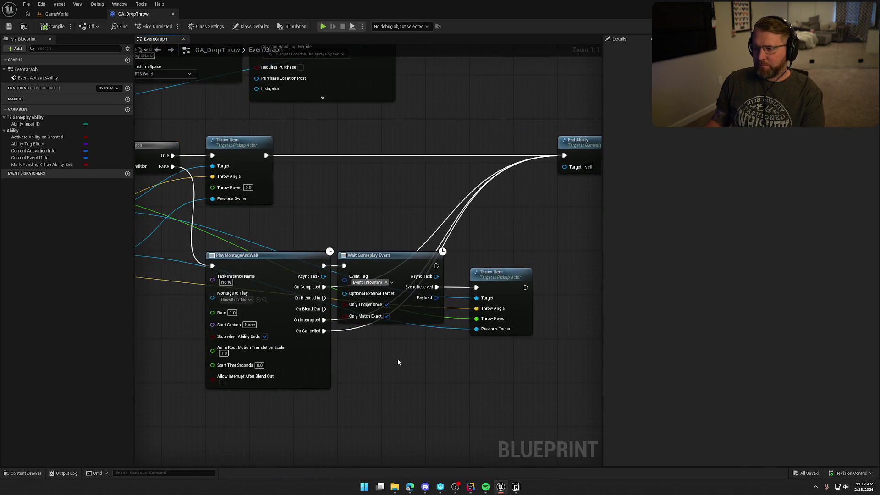
Add an 'if (!HasAuthority()) { return; }' guard at the top of APickupActor::ThrowItem.
{"action": "key", "text": "alt+Tab"}
{"action": "left_click", "coordinate": [82, 178]}
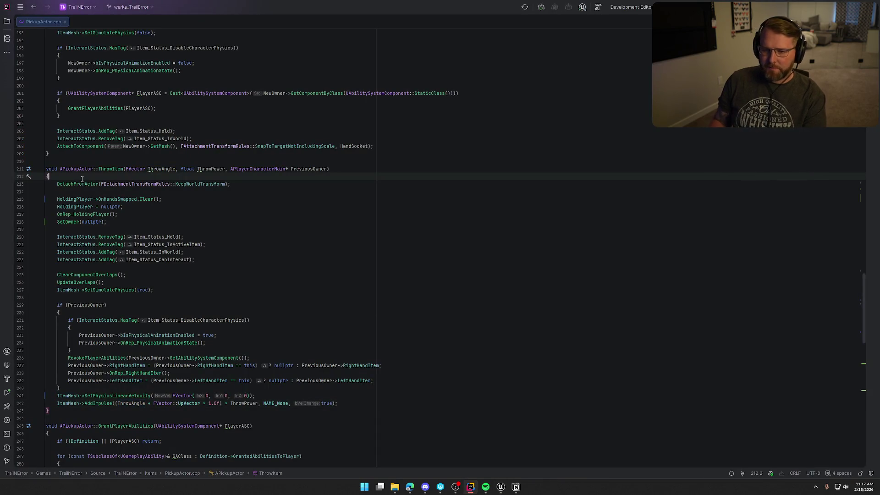
{"action": "key", "text": "Return"}
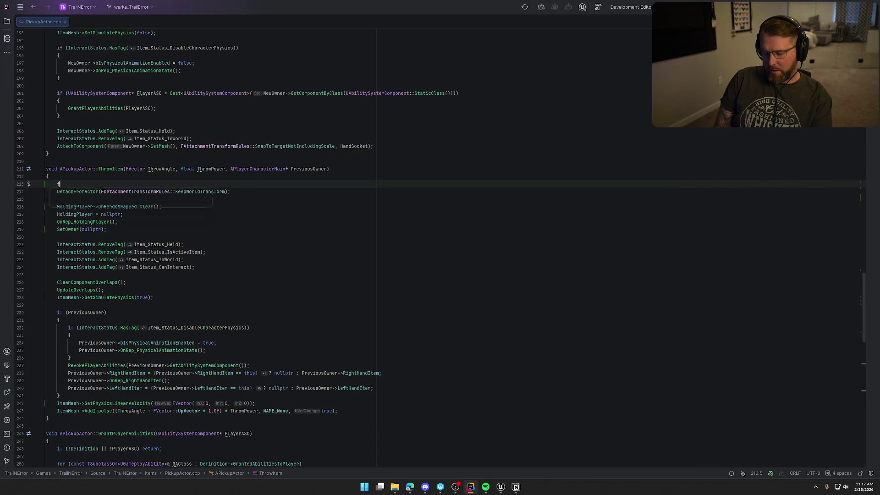
{"action": "key", "text": "BackSpace"}
{"action": "type", "text": "i"}
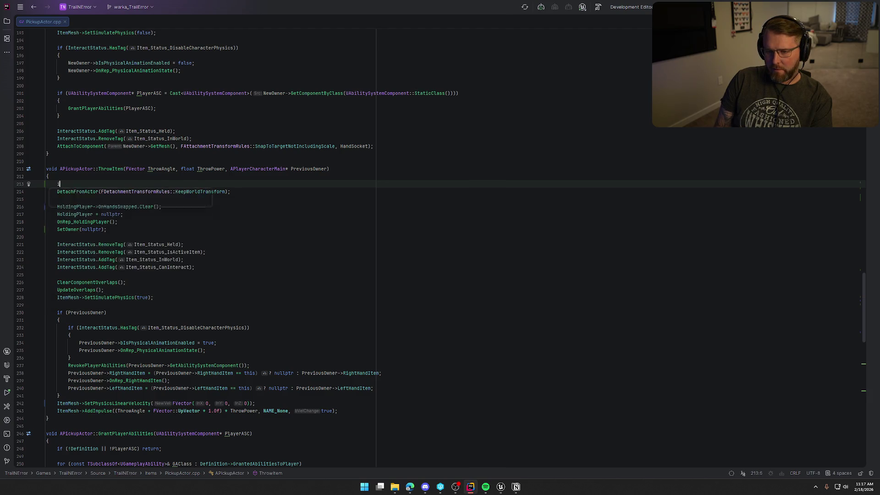
{"action": "type", "text": "f (!Ha"}
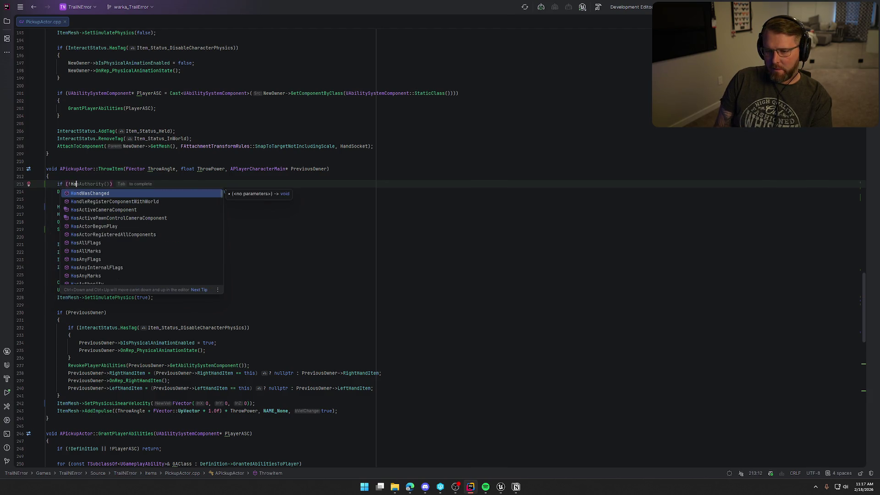
{"action": "key", "text": "Tab"}
{"action": "key", "text": "Return"}
{"action": "type", "text": "return;"}
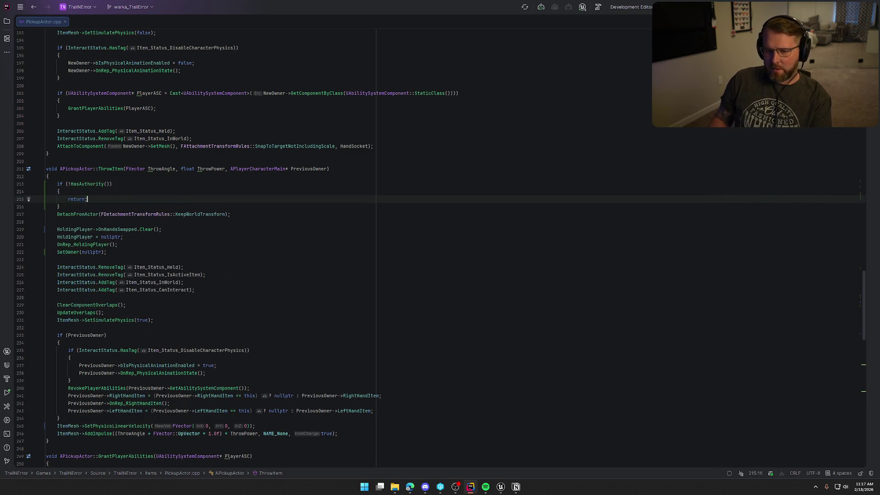
{"action": "scroll", "coordinate": [308, 246], "scroll_direction": "up", "scroll_amount": 5}
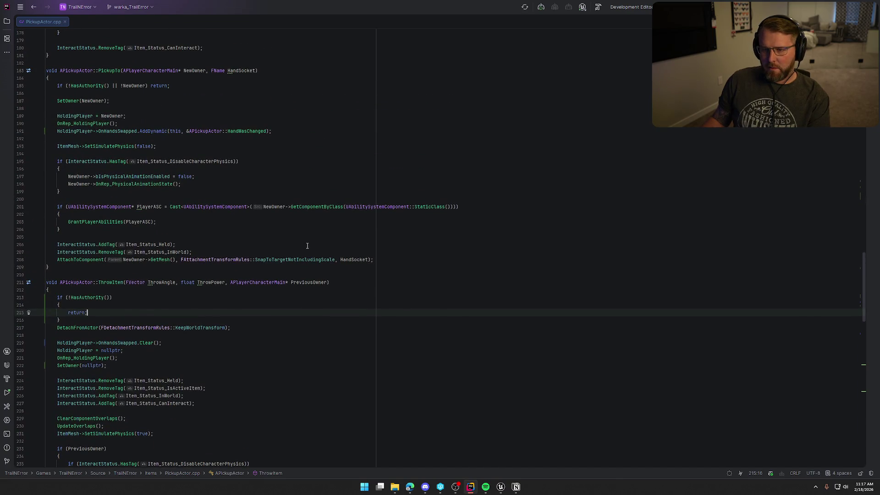
{"action": "left_click", "coordinate": [70, 320]}
{"action": "key", "text": "Return"}
{"action": "left_click", "coordinate": [501, 486]}
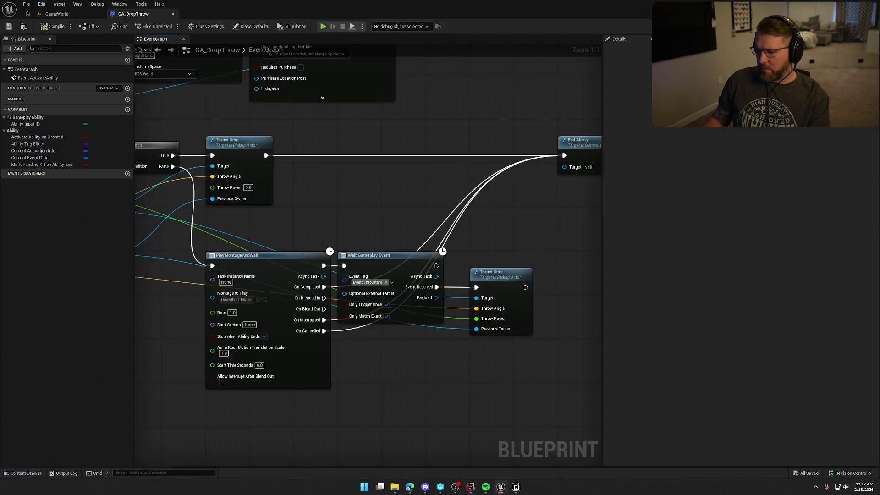
Live-compile the C++ change with Ctrl+Alt+F11 and pull the viewport back to a wide campsite view.
{"action": "key", "text": "ctrl+alt+F11"}
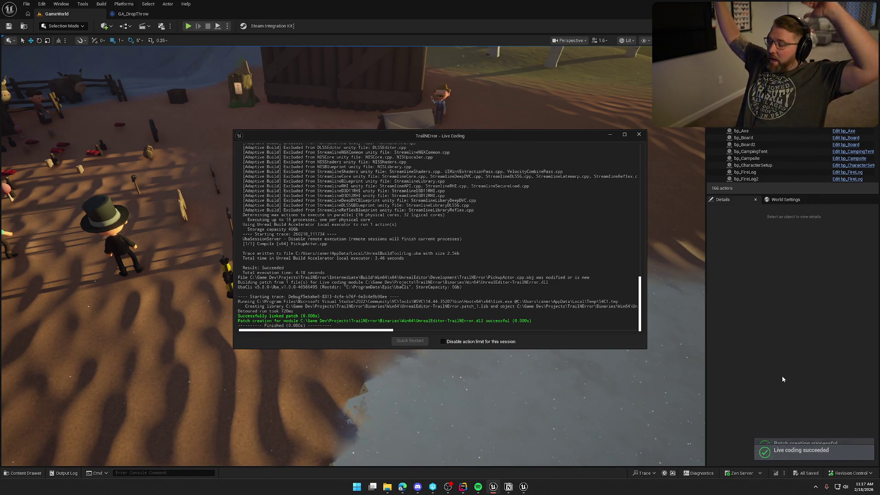
{"action": "left_click", "coordinate": [639, 134]}
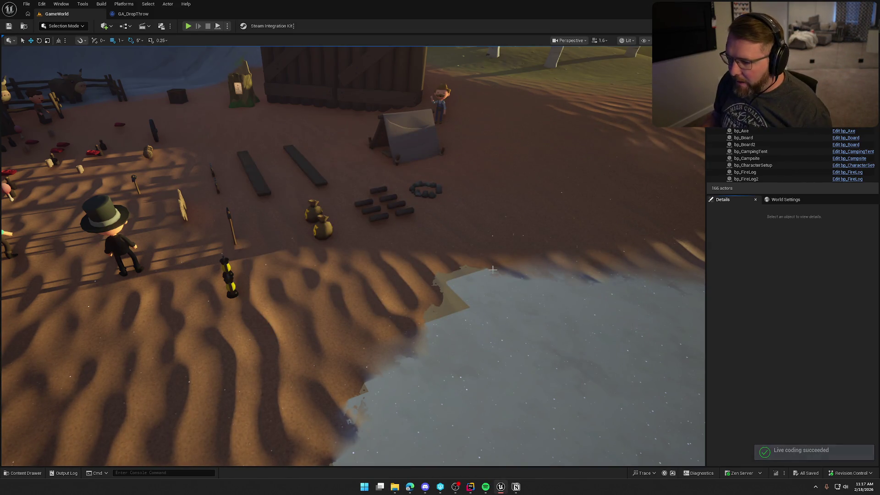
{"action": "left_click_drag", "start_coordinate": [511, 287], "coordinate": [509, 284]}
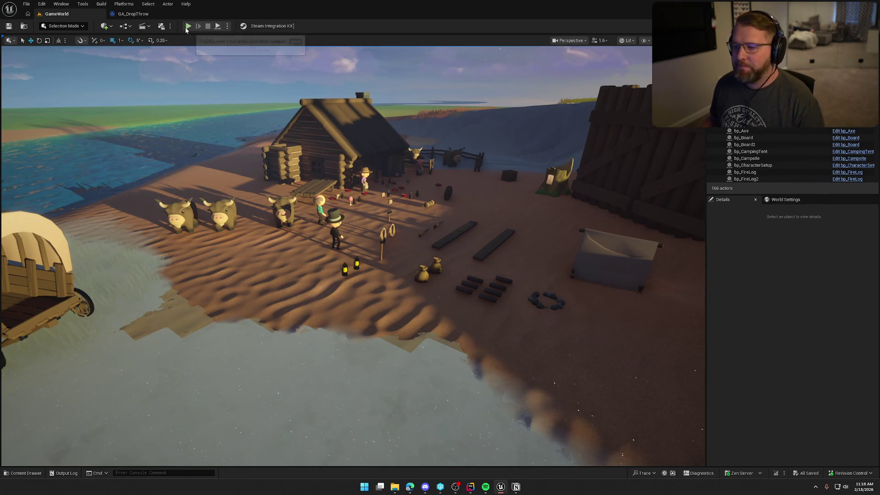
Play-test the level with the Trail Head Trading Post banner, then stop the session.
{"action": "left_click", "coordinate": [188, 27]}
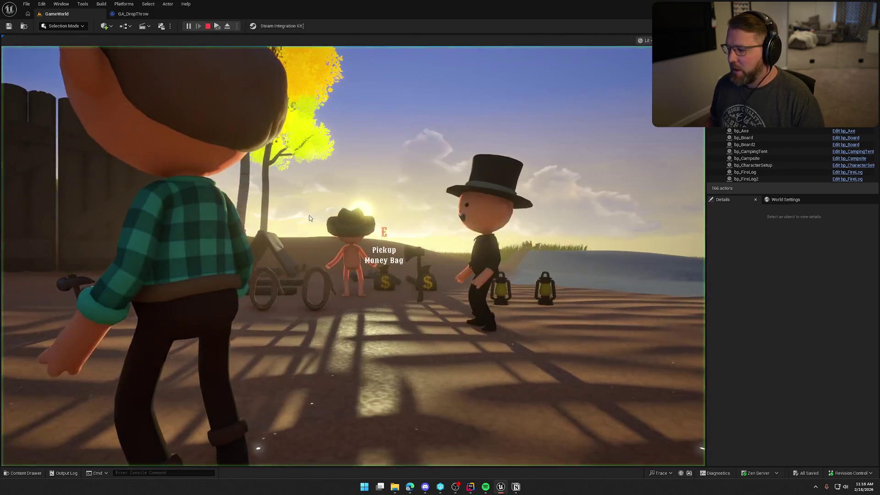
{"action": "key", "text": "super"}
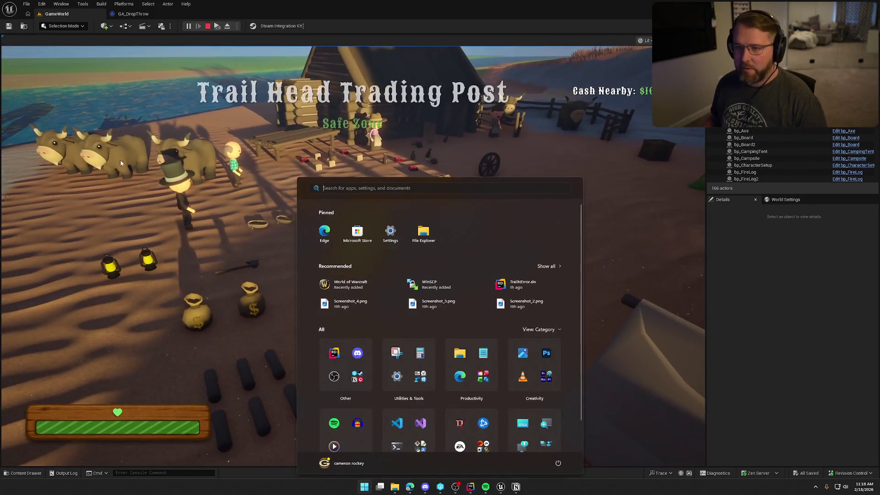
{"action": "key", "text": "super"}
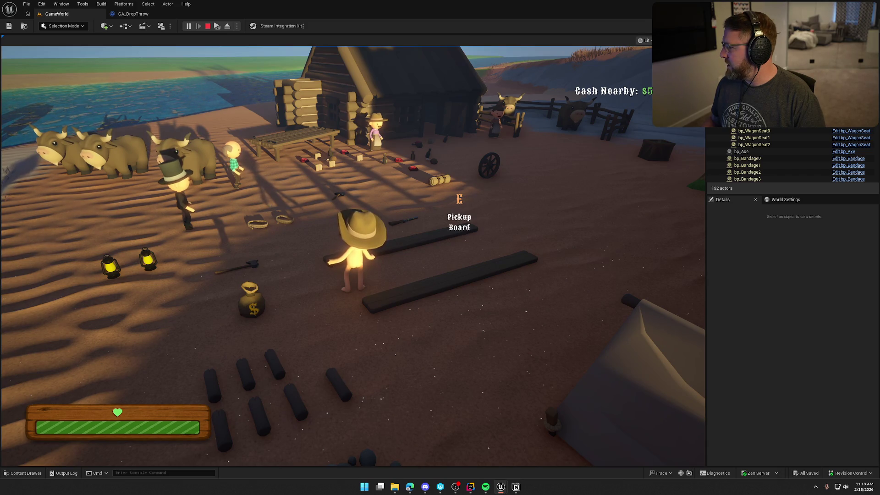
{"action": "key", "text": "Escape"}
Zoom into GA_DropThrow and select the Get Base Aim Rotation node feeding the -40 to 40 Clamp.
{"action": "left_click", "coordinate": [133, 14]}
{"action": "scroll", "coordinate": [341, 249], "scroll_direction": "up", "scroll_amount": 5}
{"action": "mouse_move", "coordinate": [182, 165]}
{"action": "left_mouse_down"}
{"action": "mouse_move", "coordinate": [314, 294]}
{"action": "mouse_move", "coordinate": [356, 395]}
{"action": "mouse_move", "coordinate": [275, 255]}
{"action": "mouse_move", "coordinate": [426, 245]}
{"action": "mouse_move", "coordinate": [255, 240]}
{"action": "mouse_move", "coordinate": [188, 258]}
{"action": "left_mouse_up"}
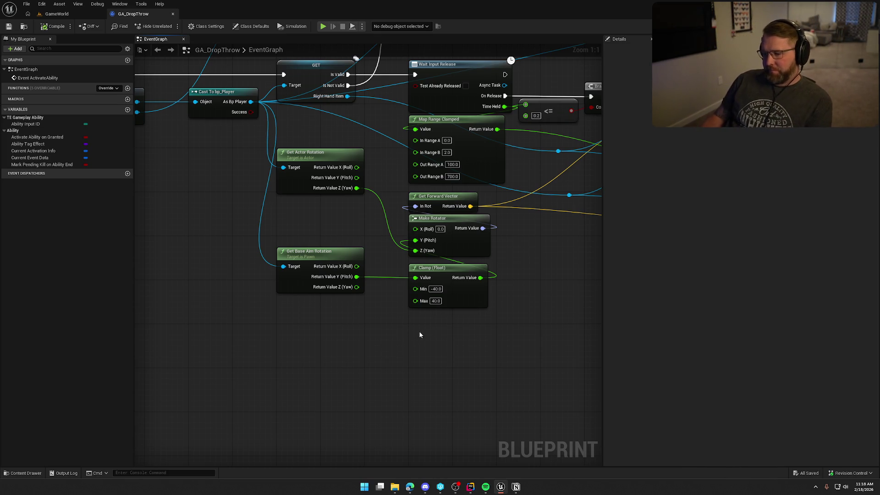
Look over the Throw Item and End Ability nodes, then walk the character toward the trading post in game.
{"action": "left_click_drag", "start_coordinate": [453, 340], "coordinate": [227, 370]}
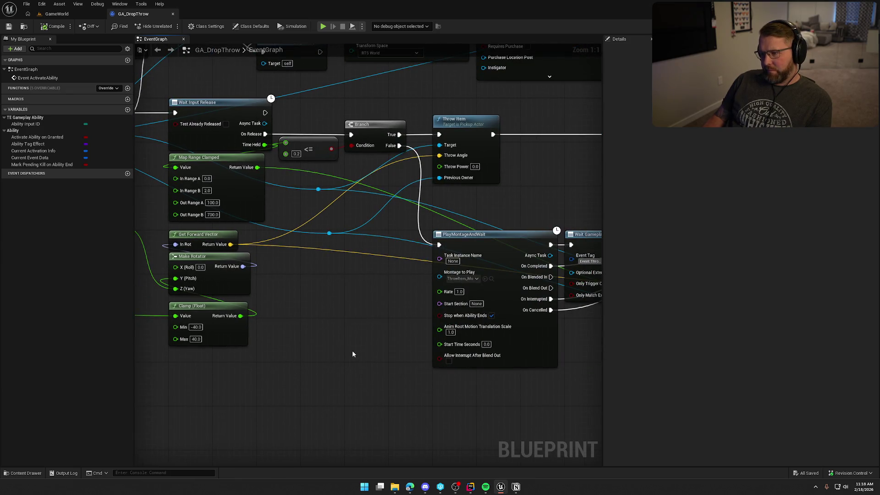
{"action": "left_click_drag", "start_coordinate": [352, 350], "coordinate": [269, 359]}
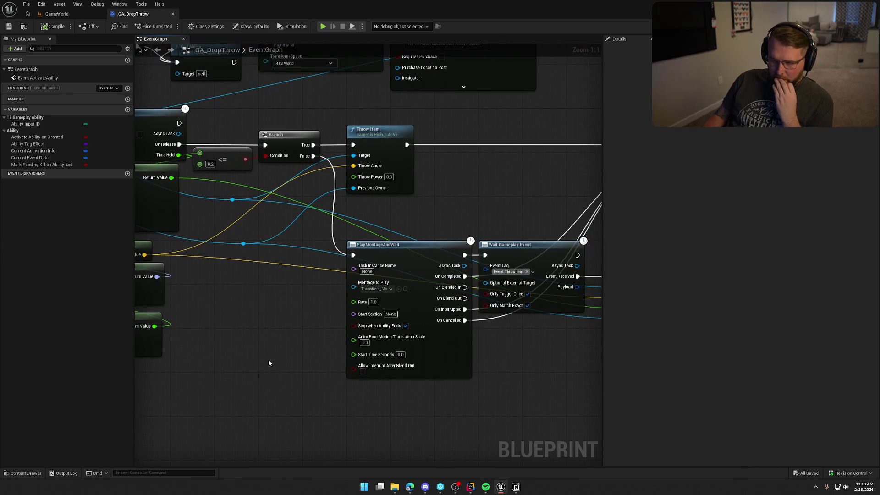
{"action": "left_click_drag", "start_coordinate": [269, 363], "coordinate": [104, 360]}
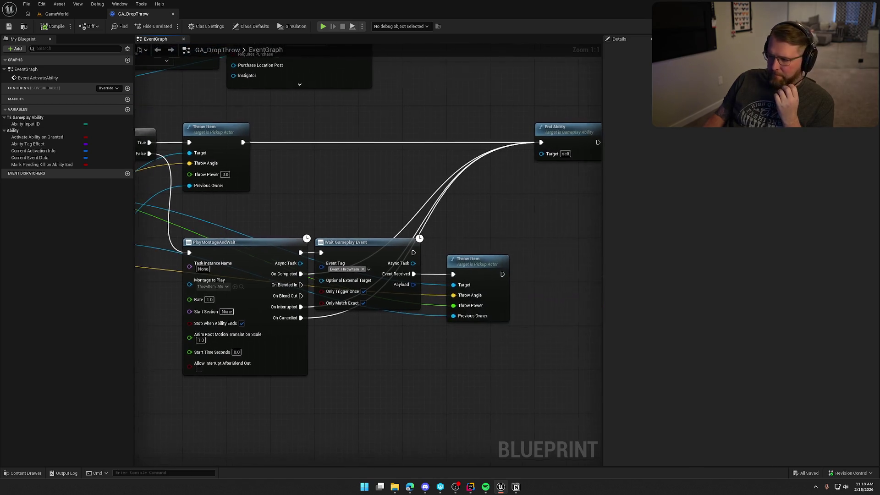
{"action": "left_click", "coordinate": [57, 14]}
{"action": "key", "text": "shift+w"}
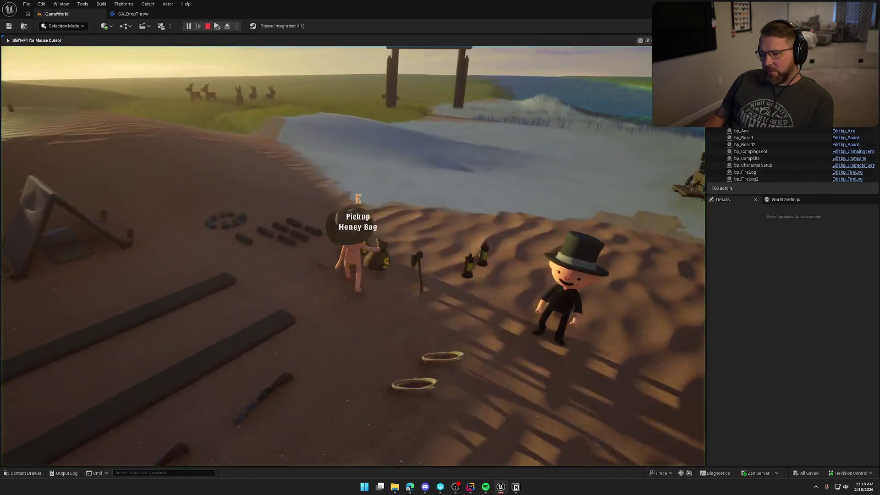
Walk the character toward the wagon, back, and left past the trading post.
{"action": "key", "text": "w"}
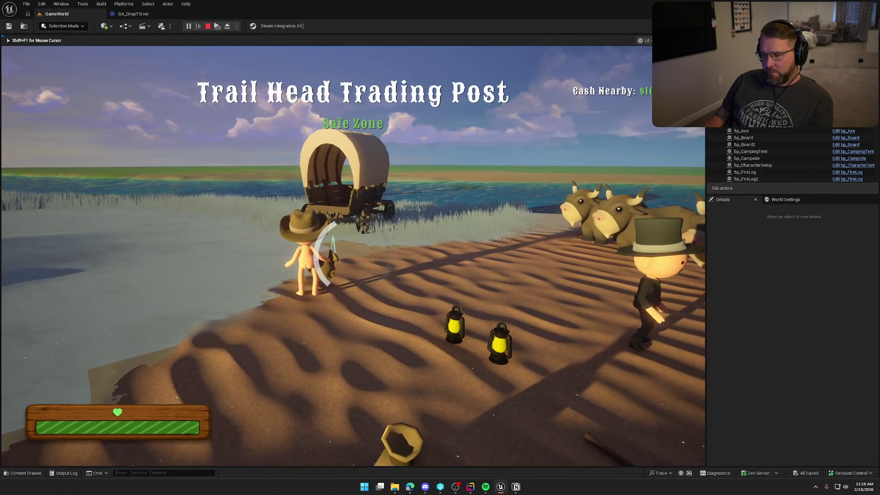
{"action": "key", "text": "s"}
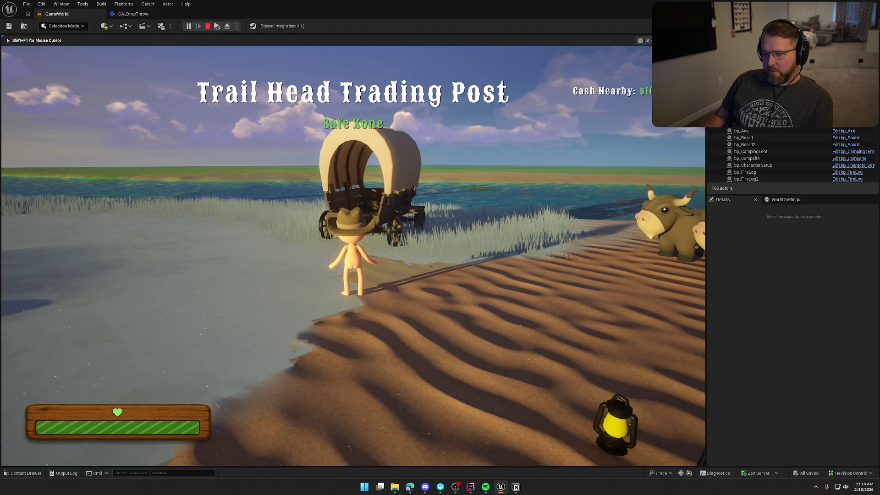
{"action": "key", "text": "a"}
{"action": "key", "text": "a"}
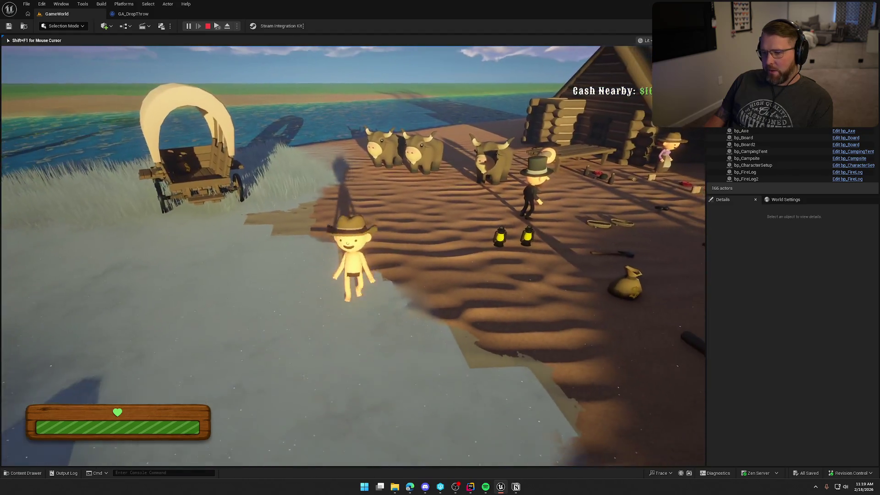
Bring up the client preview window and maximize it to fill the screen.
{"action": "key", "text": "super"}
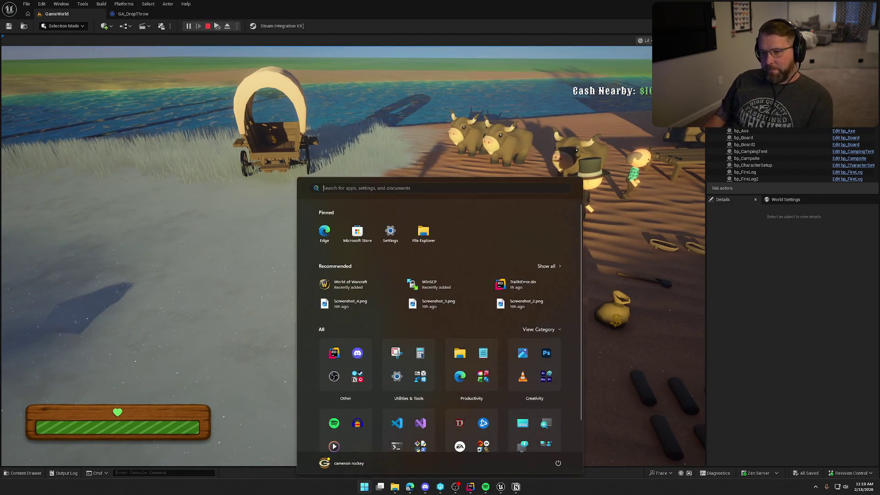
{"action": "key", "text": "super"}
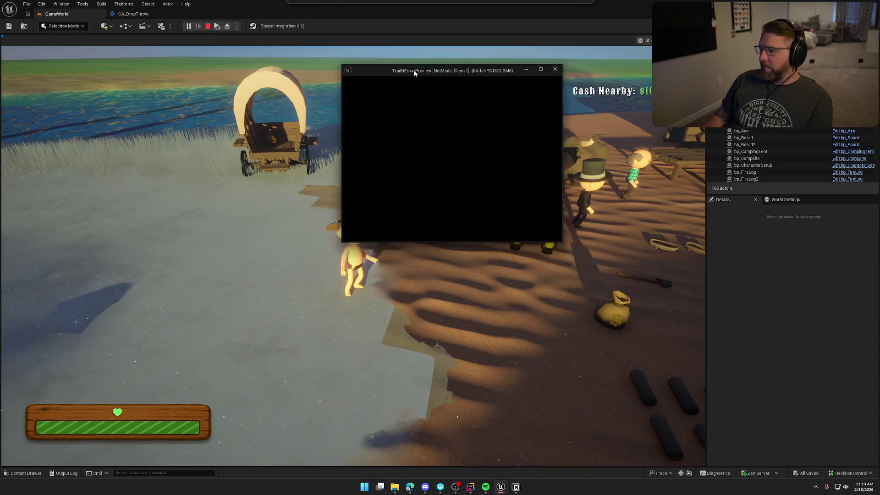
{"action": "double_click", "coordinate": [417, 68]}
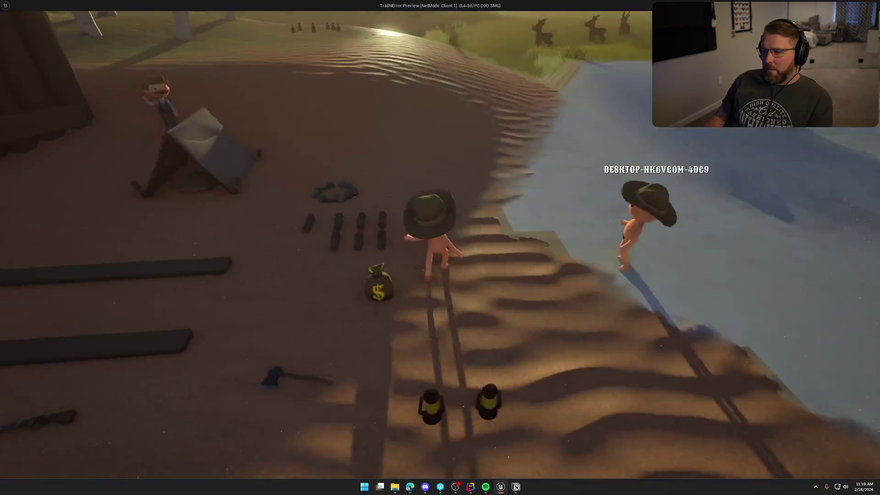
Test throwing the log and lantern, pick up the money bag, then stop play.
{"action": "key", "text": "w"}
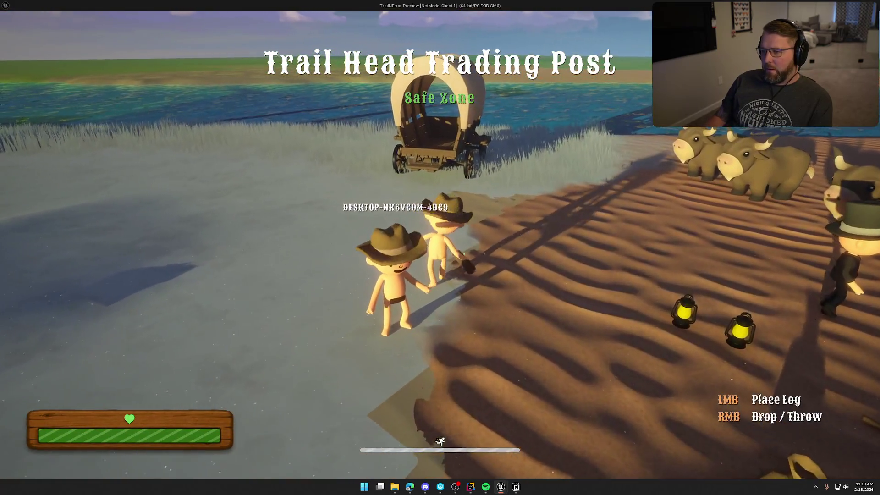
{"action": "right_click", "coordinate": [441, 248]}
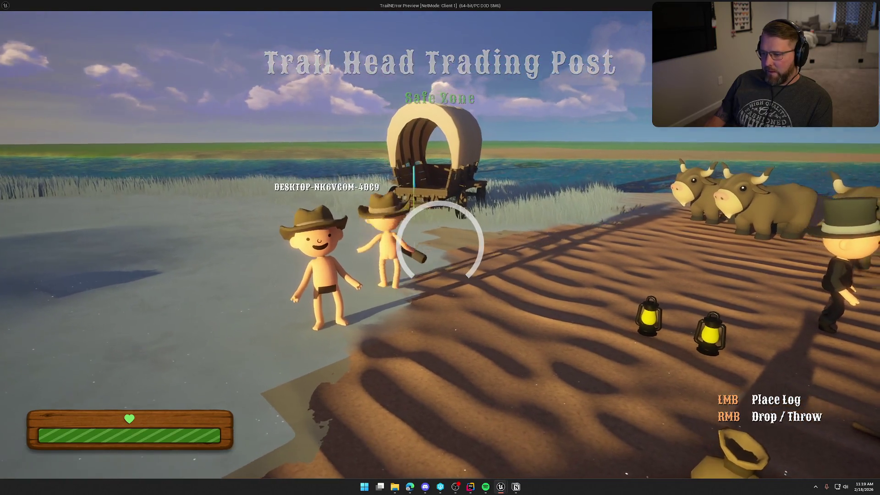
{"action": "right_click", "coordinate": [441, 247]}
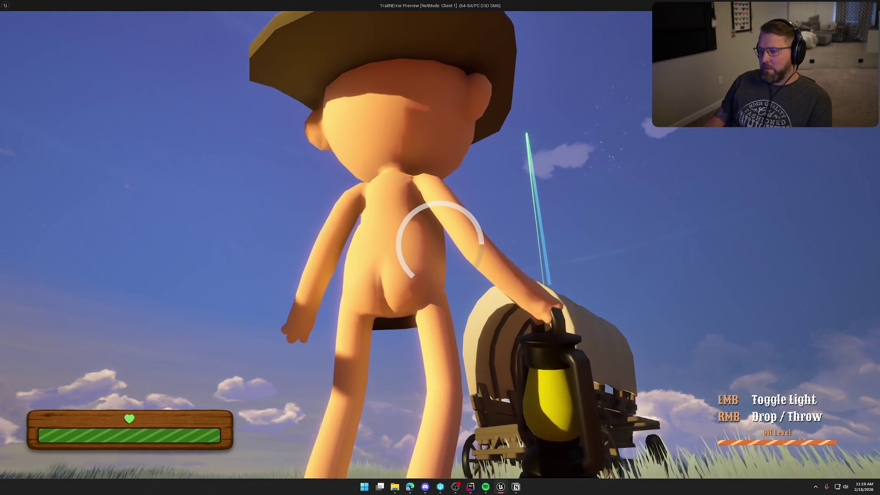
{"action": "right_click", "coordinate": [441, 247]}
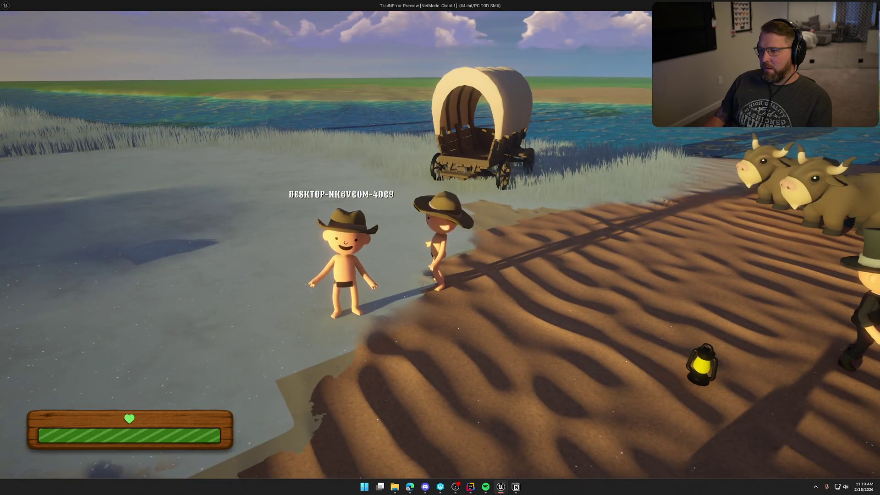
{"action": "key", "text": "e"}
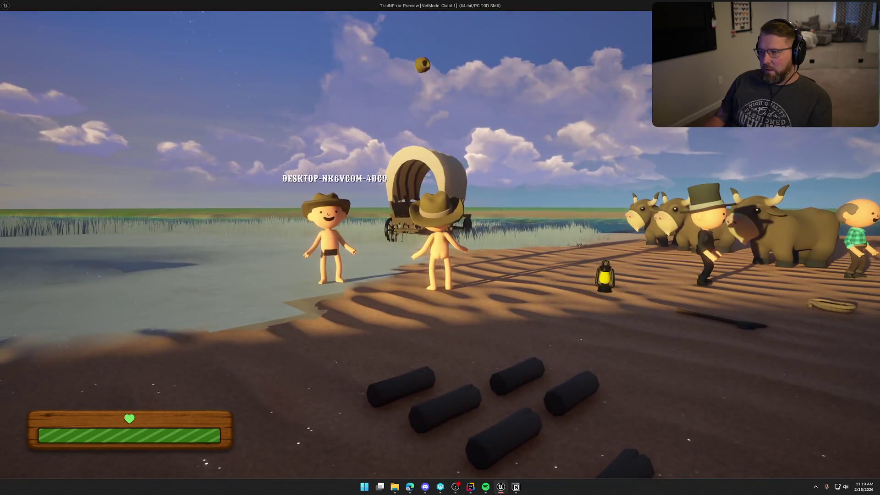
{"action": "key", "text": "Escape"}
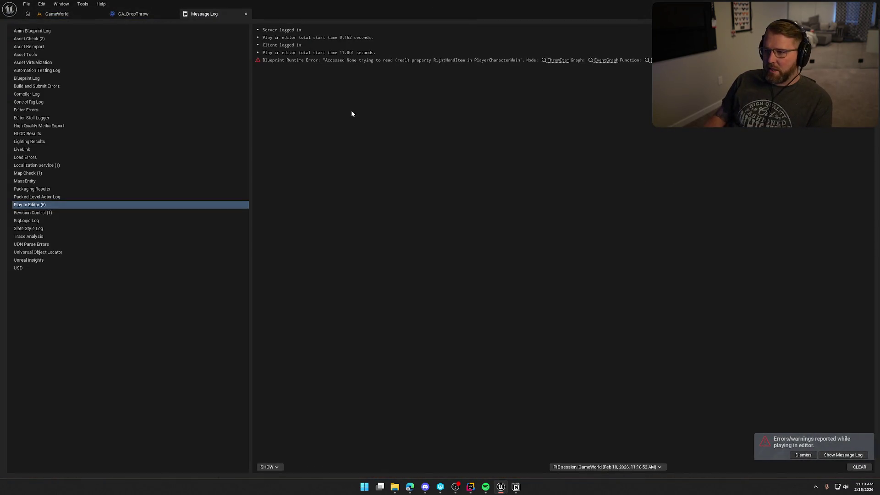
Open GA_DropThrow at the failing Throw Item node and pan to the socket transform and spawn nodes.
{"action": "left_click", "coordinate": [558, 61]}
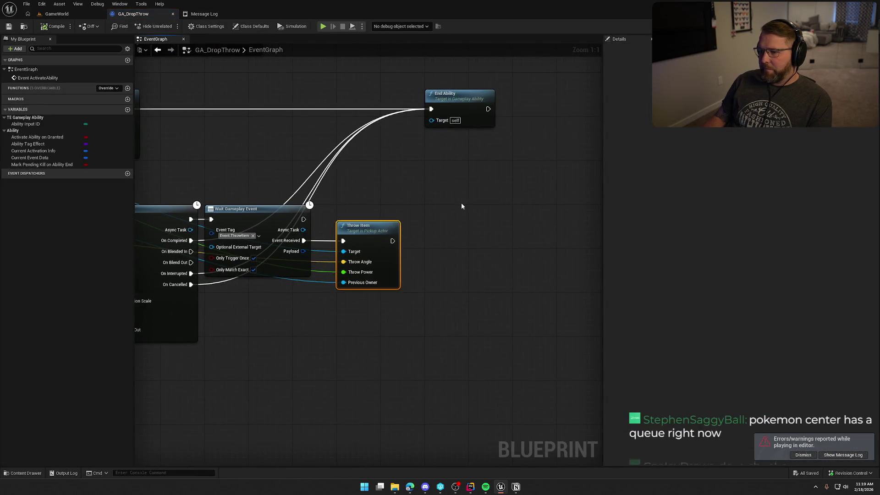
{"action": "left_click_drag", "start_coordinate": [465, 146], "coordinate": [514, 162]}
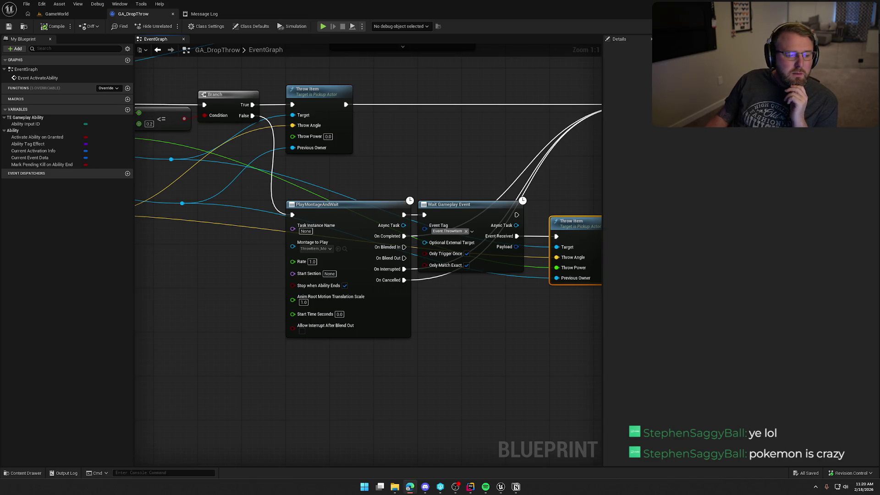
{"action": "mouse_move", "coordinate": [879, 67]}
{"action": "left_mouse_down"}
{"action": "mouse_move", "coordinate": [195, 68]}
{"action": "mouse_move", "coordinate": [212, 34]}
{"action": "mouse_move", "coordinate": [879, 41]}
{"action": "left_mouse_up"}
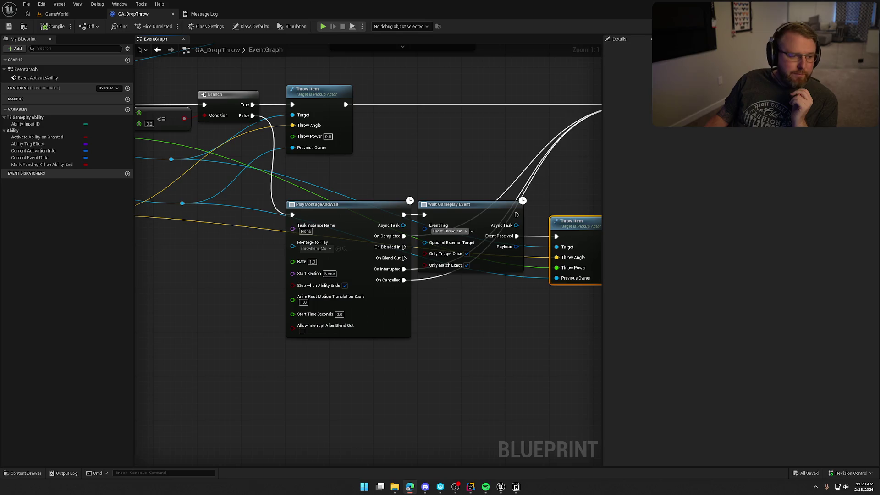
{"action": "mouse_move", "coordinate": [417, 147]}
{"action": "left_mouse_down"}
{"action": "mouse_move", "coordinate": [392, 181]}
{"action": "mouse_move", "coordinate": [413, 235]}
{"action": "left_mouse_up"}
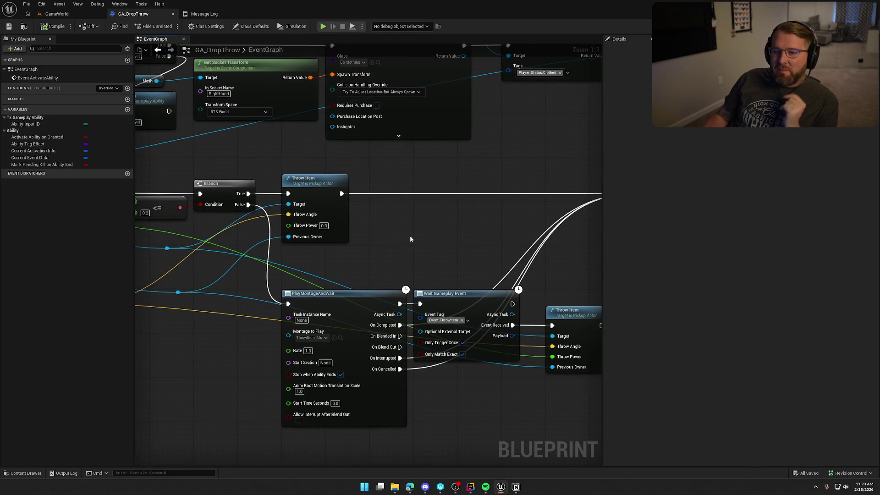
Pan the graph past End Ability and Get Base Aim Rotation to the As Bp Player output.
{"action": "mouse_move", "coordinate": [441, 249]}
{"action": "left_mouse_down"}
{"action": "mouse_move", "coordinate": [358, 256]}
{"action": "mouse_move", "coordinate": [387, 171]}
{"action": "mouse_move", "coordinate": [546, 172]}
{"action": "mouse_move", "coordinate": [565, 189]}
{"action": "mouse_move", "coordinate": [491, 312]}
{"action": "mouse_move", "coordinate": [499, 286]}
{"action": "left_mouse_up"}
{"action": "left_click_drag", "start_coordinate": [326, 267], "coordinate": [287, 387]}
{"action": "left_click_drag", "start_coordinate": [330, 342], "coordinate": [424, 335]}
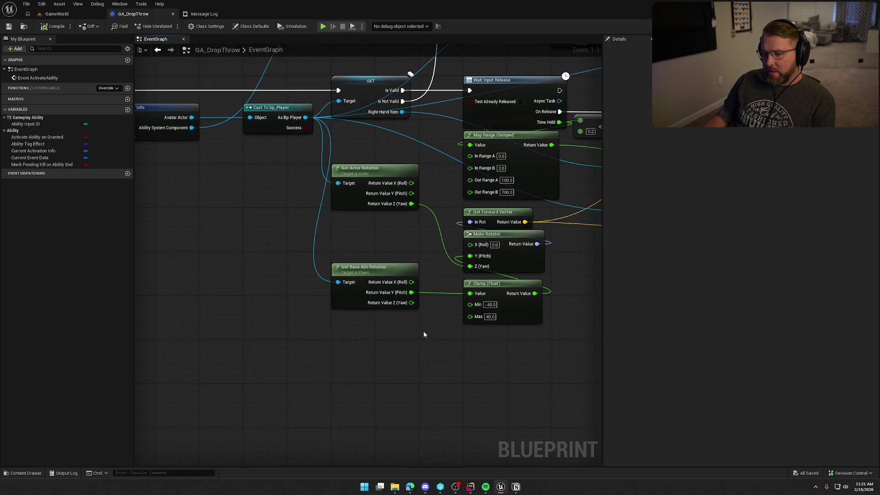
{"action": "mouse_move", "coordinate": [433, 377]}
{"action": "left_mouse_down"}
{"action": "mouse_move", "coordinate": [373, 330]}
{"action": "mouse_move", "coordinate": [332, 376]}
{"action": "left_mouse_up"}
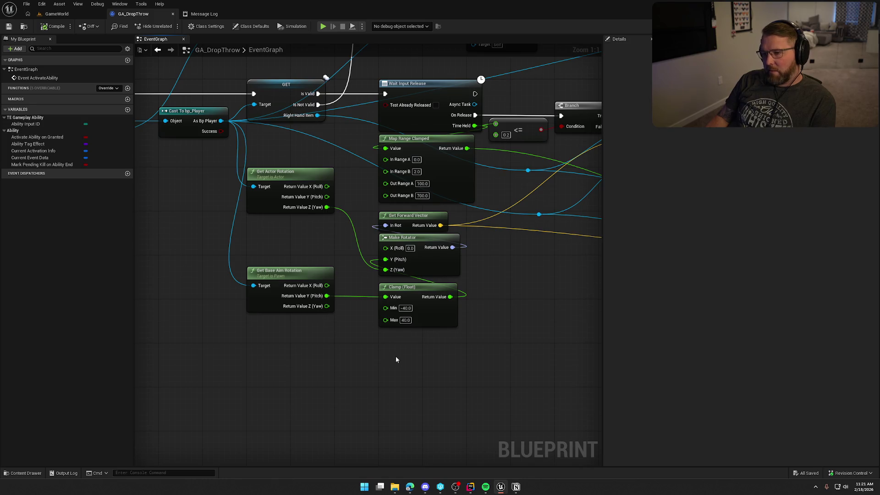
{"action": "left_click_drag", "start_coordinate": [394, 358], "coordinate": [342, 387]}
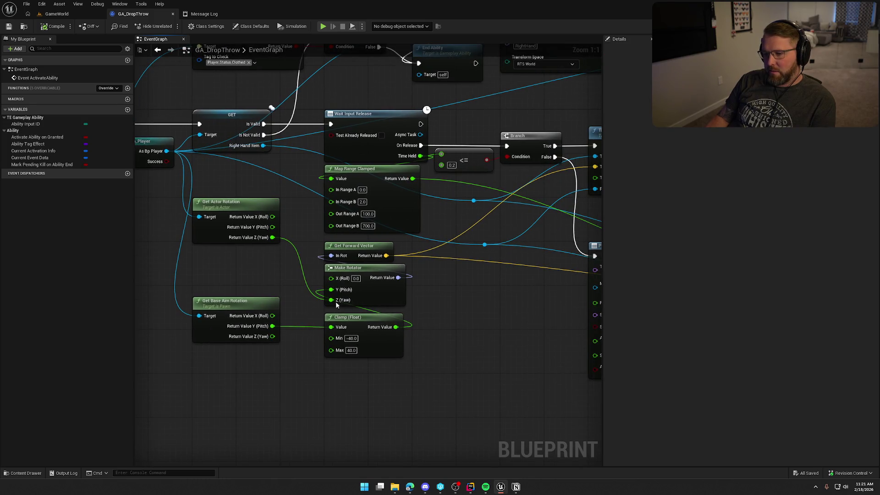
{"action": "left_click_drag", "start_coordinate": [265, 278], "coordinate": [304, 271]}
Add a Get Actor Forward Vector node from As Bp Player and wire it into the throw direction.
{"action": "left_click_drag", "start_coordinate": [205, 145], "coordinate": [251, 254]}
{"action": "type", "text": "get"}
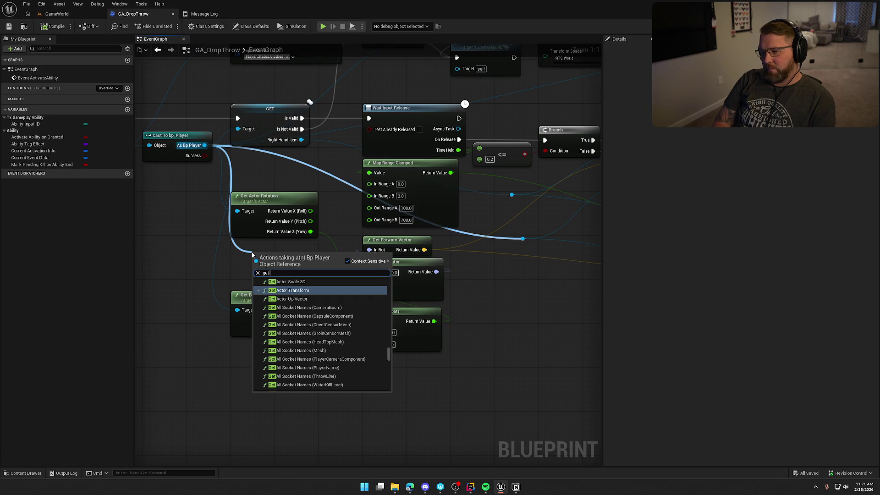
{"action": "type", "text": " forwar v"}
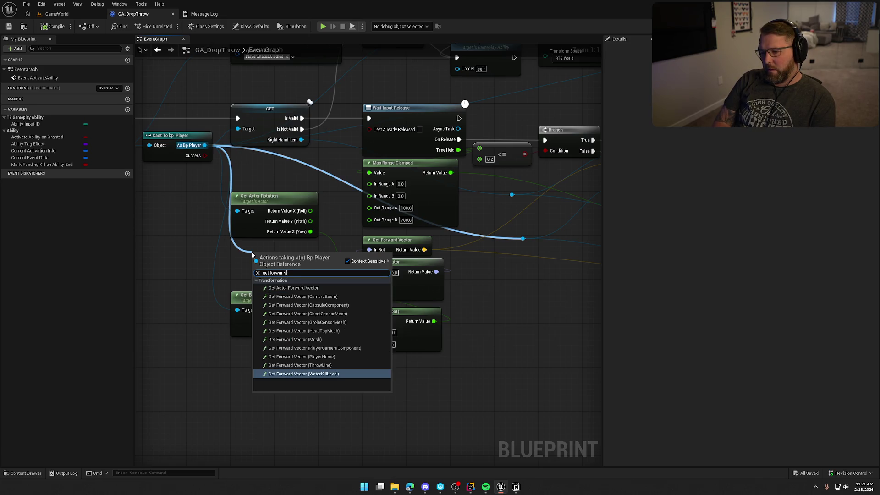
{"action": "key", "text": "BackSpace"}
{"action": "key", "text": "BackSpace"}
{"action": "type", "text": "d vec"}
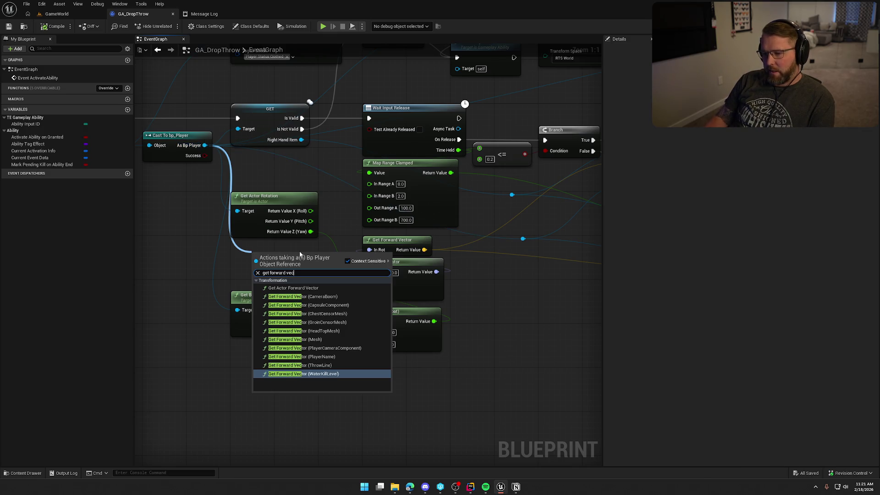
{"action": "left_click", "coordinate": [362, 288]}
{"action": "mouse_move", "coordinate": [425, 249]}
{"action": "left_mouse_down"}
{"action": "mouse_move", "coordinate": [324, 281]}
{"action": "mouse_move", "coordinate": [312, 272]}
{"action": "left_mouse_up"}
{"action": "left_click_drag", "start_coordinate": [514, 294], "coordinate": [268, 292]}
{"action": "mouse_move", "coordinate": [307, 316]}
{"action": "left_mouse_down"}
{"action": "mouse_move", "coordinate": [196, 310]}
{"action": "mouse_move", "coordinate": [558, 308]}
{"action": "mouse_move", "coordinate": [485, 320]}
{"action": "left_mouse_up"}
Move the throw direction wires from Get Actor Forward Vector back to Get Forward Vector.
{"action": "mouse_move", "coordinate": [212, 256]}
{"action": "left_mouse_down"}
{"action": "mouse_move", "coordinate": [415, 244]}
{"action": "mouse_move", "coordinate": [416, 261]}
{"action": "left_mouse_up"}
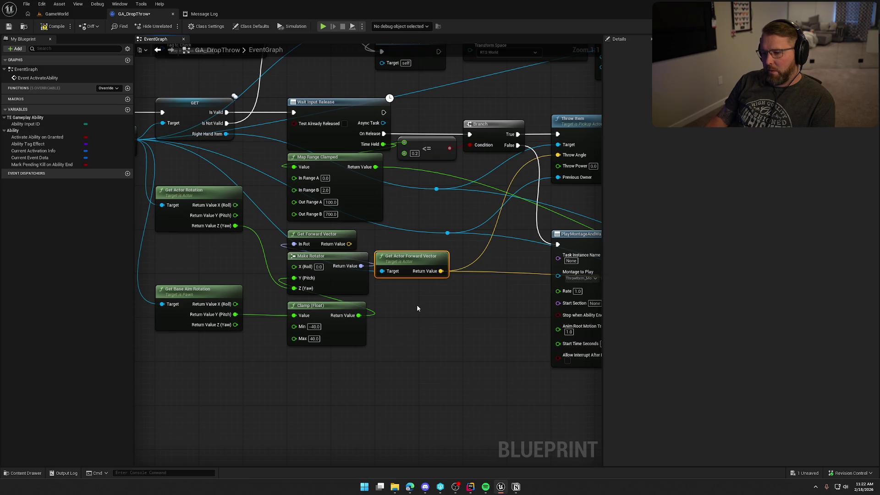
{"action": "mouse_move", "coordinate": [419, 298]}
{"action": "left_mouse_down"}
{"action": "mouse_move", "coordinate": [486, 292]}
{"action": "mouse_move", "coordinate": [509, 256]}
{"action": "mouse_move", "coordinate": [423, 230]}
{"action": "left_mouse_up"}
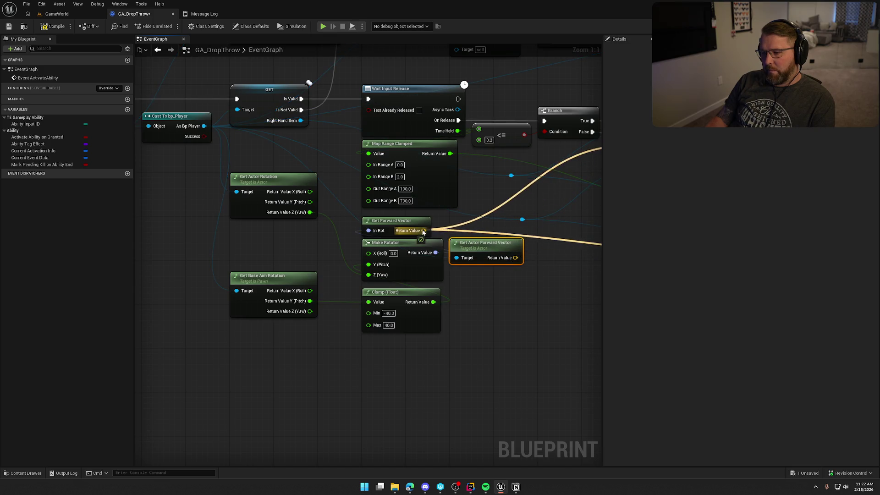
{"action": "mouse_move", "coordinate": [485, 263]}
{"action": "left_mouse_down"}
{"action": "mouse_move", "coordinate": [496, 357]}
{"action": "mouse_move", "coordinate": [271, 375]}
{"action": "left_mouse_up"}
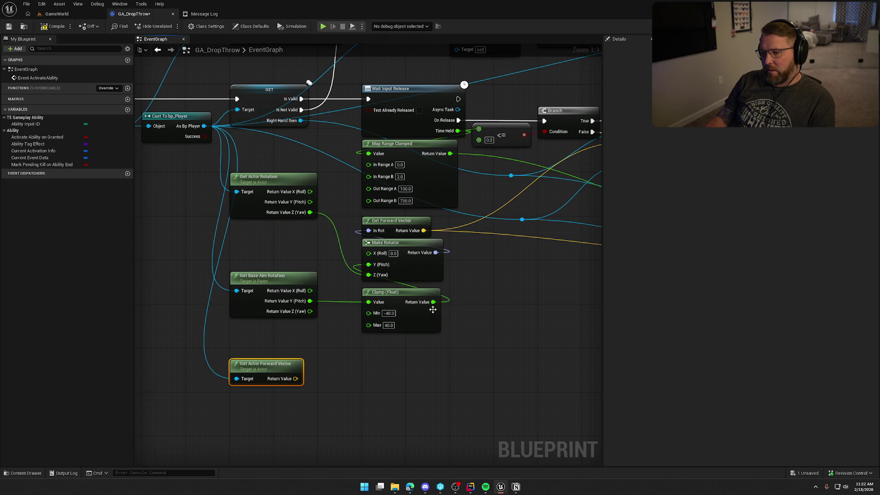
Disconnect the Clamp from Make Rotator and set its pitch (Y) to a fixed 20.0.
{"action": "left_click", "coordinate": [369, 265], "text": "alt"}
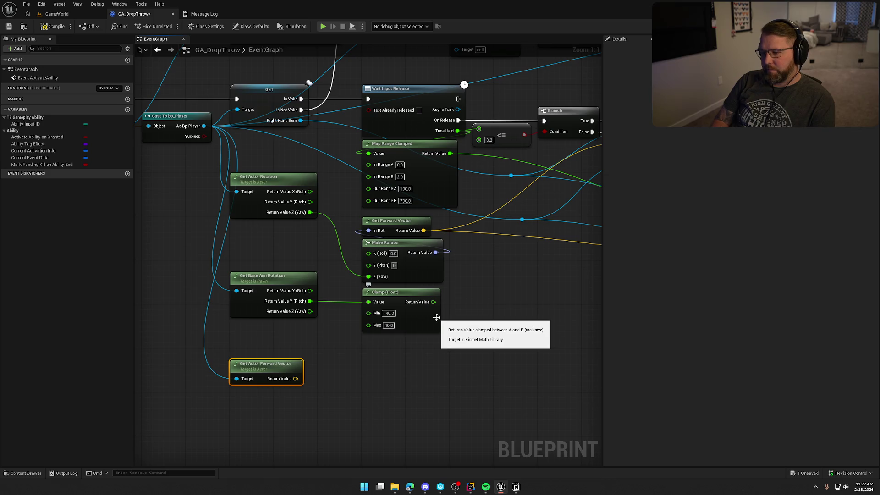
{"action": "key", "text": "Tab"}
{"action": "key", "text": "shift+Tab"}
{"action": "type", "text": "20"}
{"action": "left_click", "coordinate": [441, 394]}
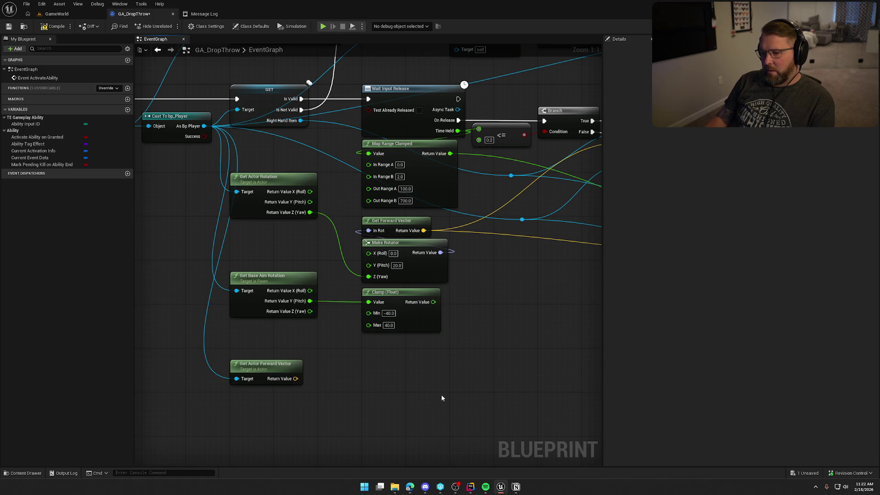
Compile GA_DropThrow, check out the modified assets, and start a play test in GameWorld.
{"action": "left_click", "coordinate": [45, 26]}
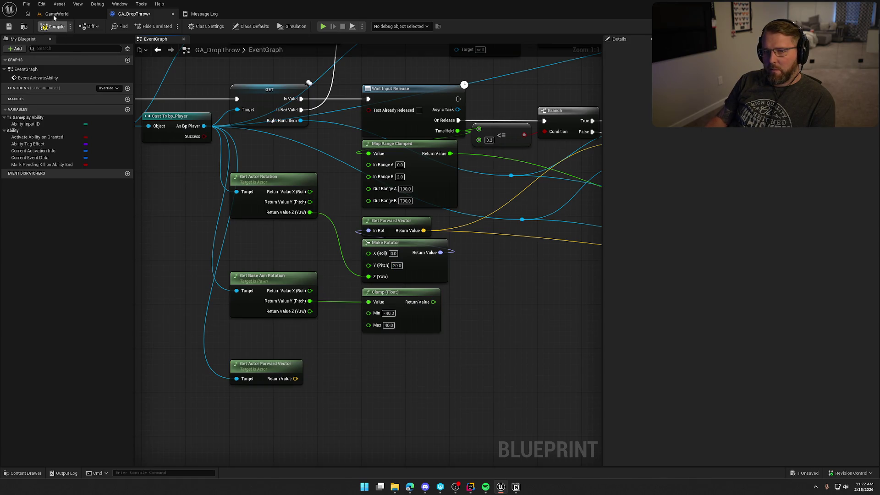
{"action": "left_click", "coordinate": [439, 321]}
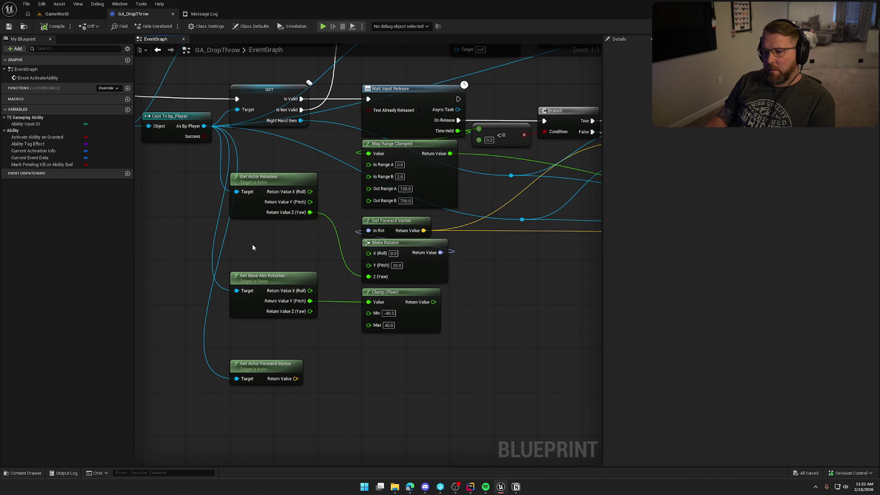
{"action": "left_click", "coordinate": [57, 14]}
{"action": "left_click", "coordinate": [188, 25]}
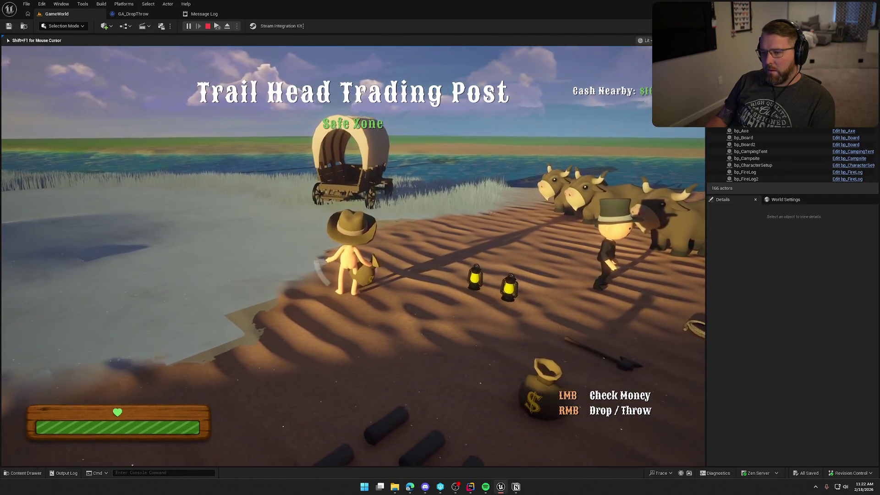
Test the throw angle, then change Make Rotator's pitch to 5.0 and save.
{"action": "right_click", "coordinate": [353, 256]}
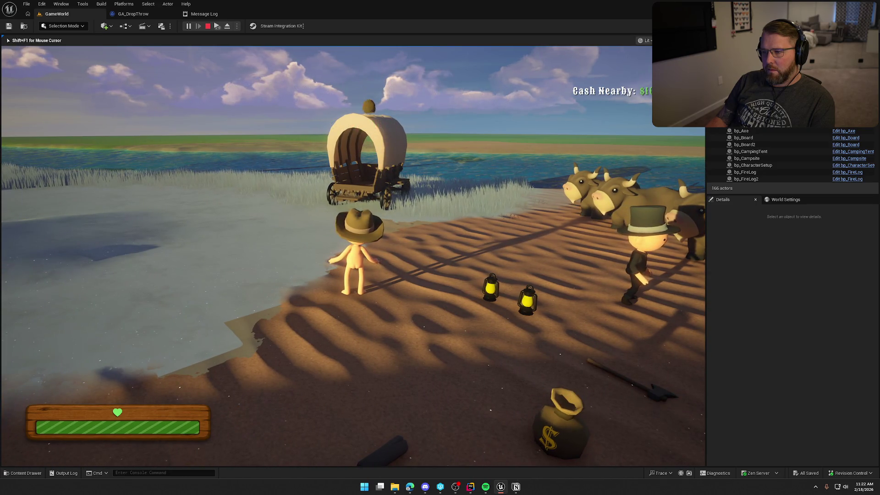
{"action": "key", "text": "Escape"}
{"action": "left_click", "coordinate": [131, 14]}
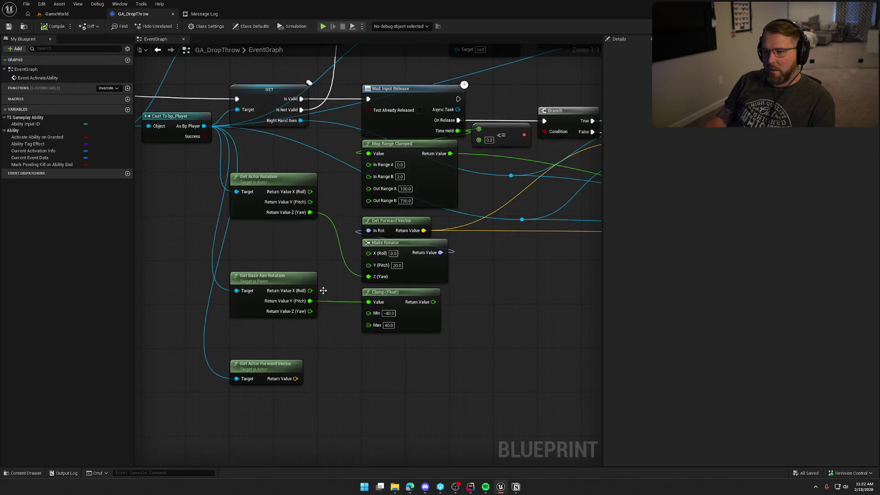
{"action": "type", "text": "5"}
{"action": "key", "text": "Return"}
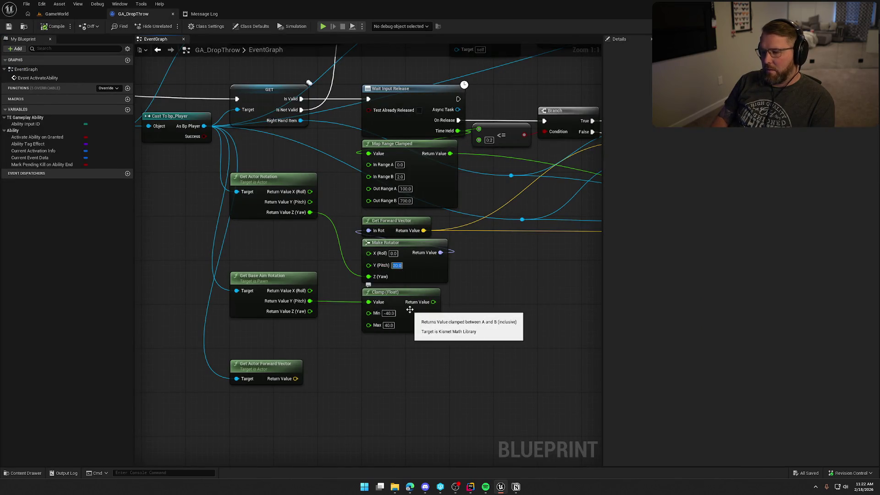
{"action": "left_click", "coordinate": [54, 26]}
Play-test throwing the money bag, then delete Get Base Aim Rotation, Clamp and Get Actor Forward Vector.
{"action": "left_click", "coordinate": [323, 26]}
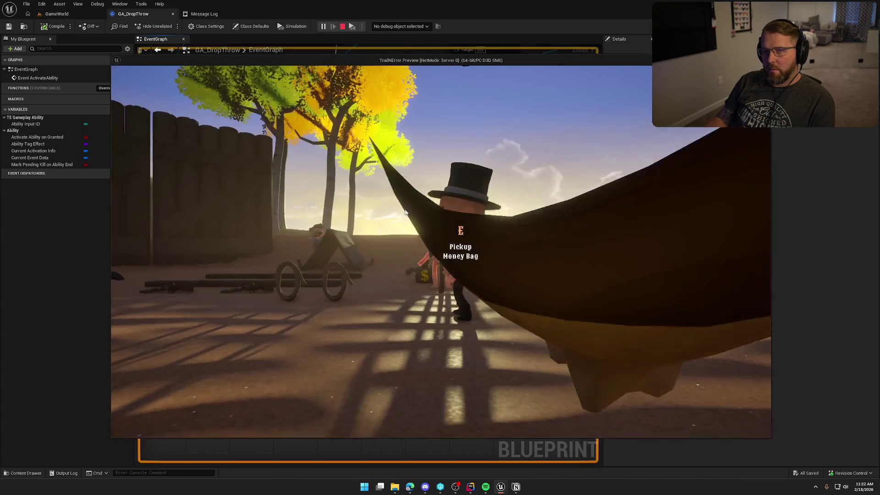
{"action": "key", "text": "e"}
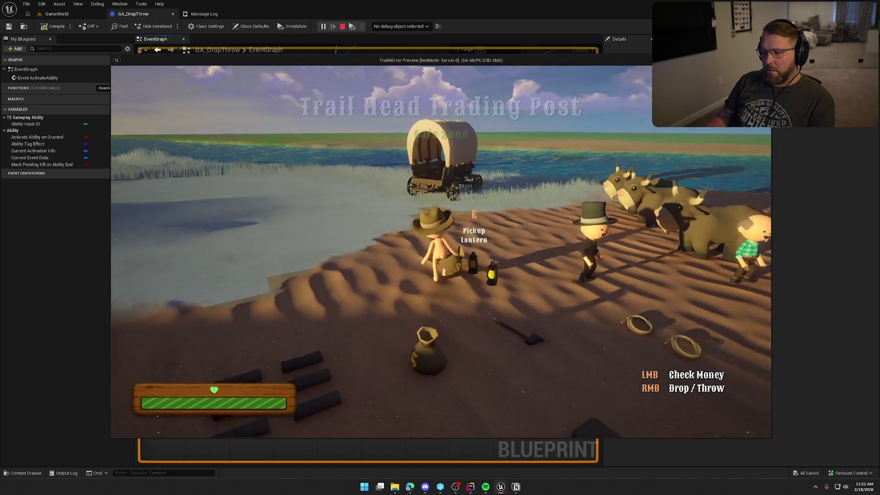
{"action": "right_click", "coordinate": [441, 252]}
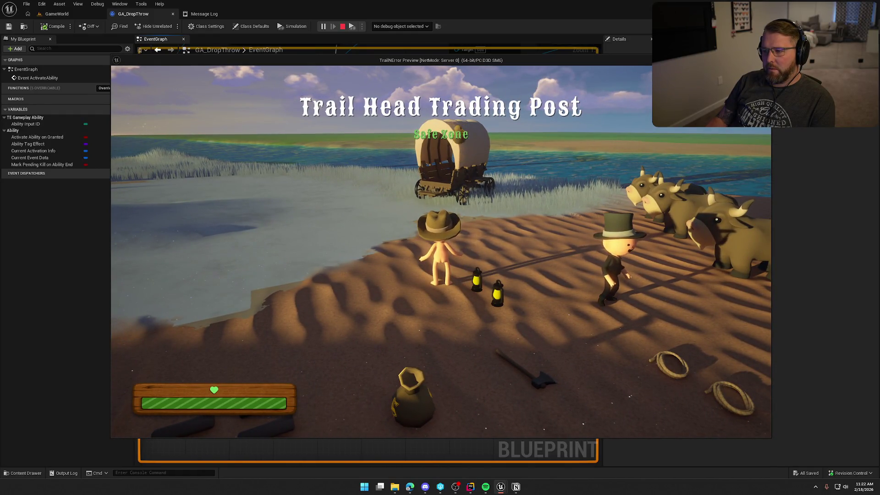
{"action": "key", "text": "Escape"}
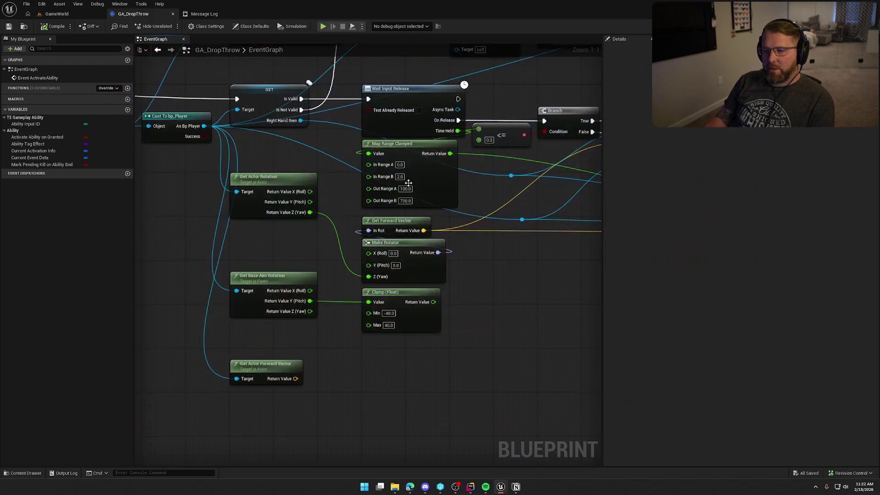
{"action": "left_click_drag", "start_coordinate": [440, 364], "coordinate": [275, 268]}
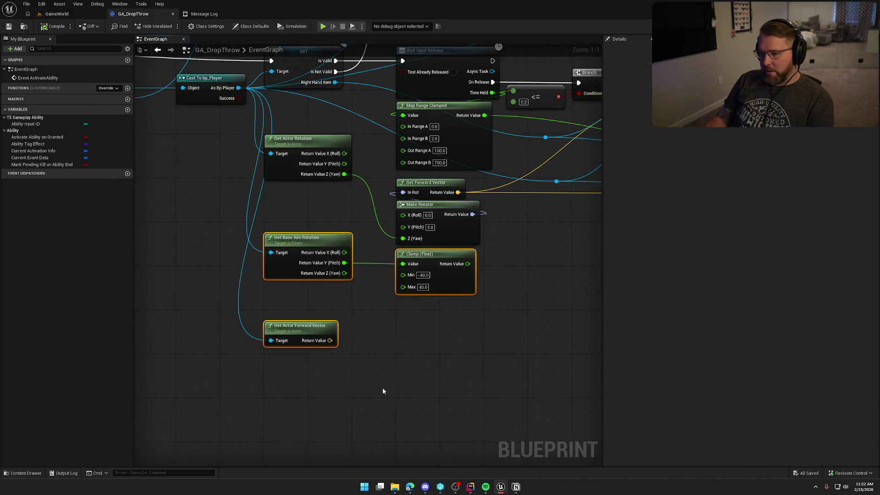
{"action": "key", "text": "Delete"}
Save GA_DropThrow, open bp_Player, and jump to its IA_DropItem input event.
{"action": "left_click", "coordinate": [53, 26]}
{"action": "key", "text": "ctrl+space"}
{"action": "left_click", "coordinate": [29, 413]}
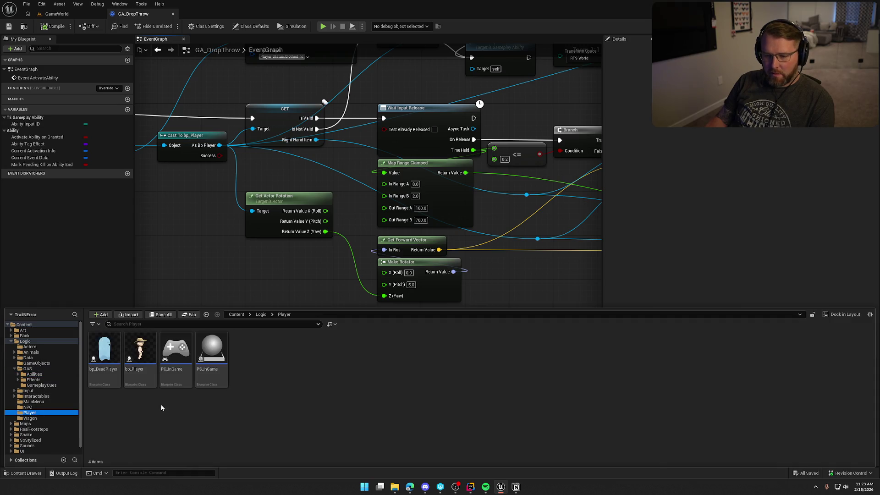
{"action": "double_click", "coordinate": [140, 358]}
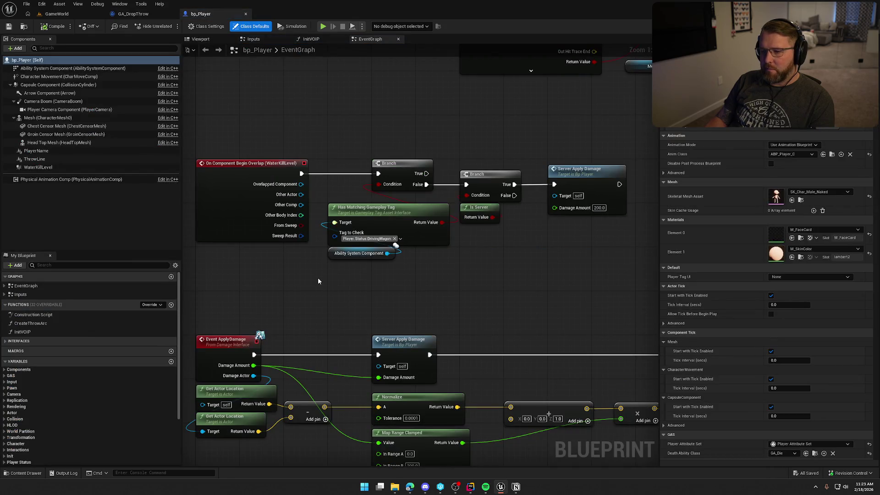
{"action": "left_click", "coordinate": [4, 295]}
{"action": "left_click", "coordinate": [4, 286]}
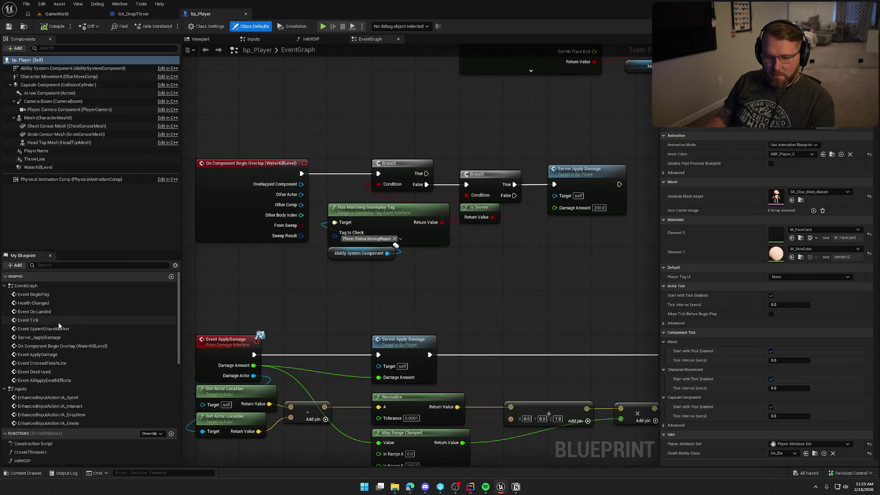
{"action": "double_click", "coordinate": [78, 415]}
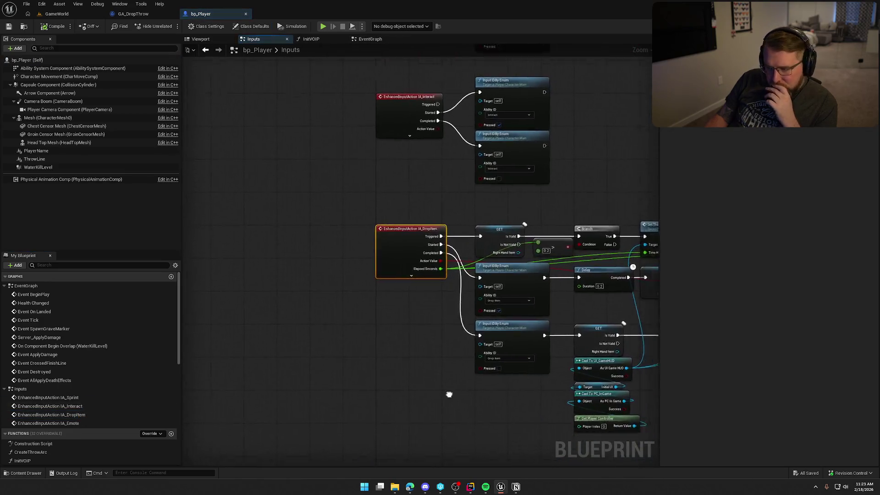
Open the CreateThrowArc function and delete its Clamp (Float) and Get Base Aim Rotation nodes.
{"action": "left_click_drag", "start_coordinate": [257, 343], "coordinate": [282, 350]}
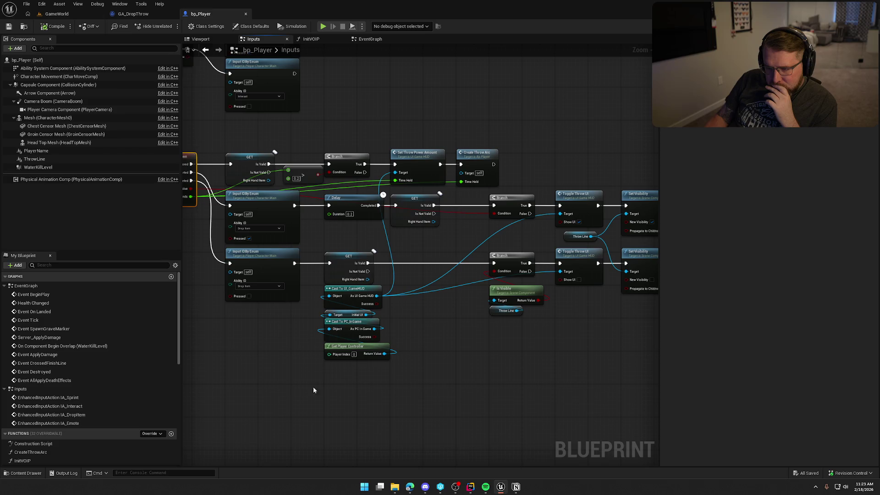
{"action": "left_click_drag", "start_coordinate": [503, 395], "coordinate": [423, 396]}
{"action": "left_click", "coordinate": [402, 157]}
{"action": "double_click", "coordinate": [402, 158]}
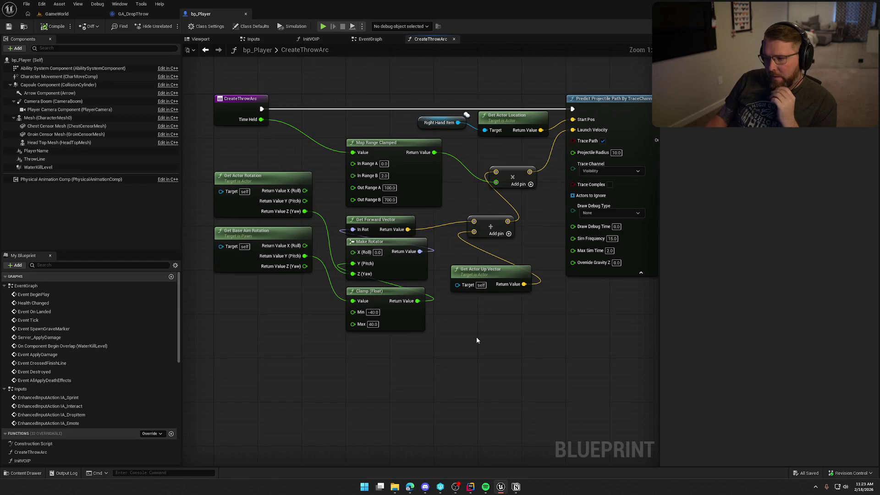
{"action": "left_click_drag", "start_coordinate": [386, 348], "coordinate": [350, 329]}
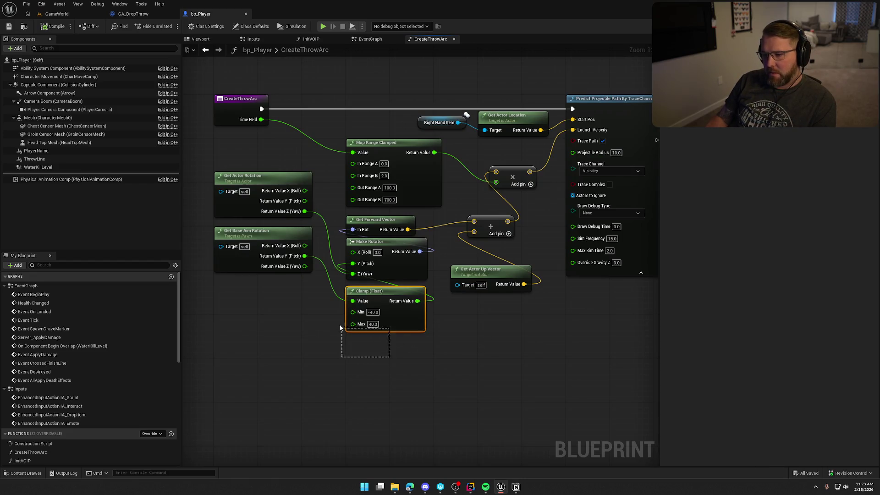
{"action": "key", "text": "Delete"}
{"action": "left_click_drag", "start_coordinate": [281, 297], "coordinate": [220, 253]}
{"action": "key", "text": "Delete"}
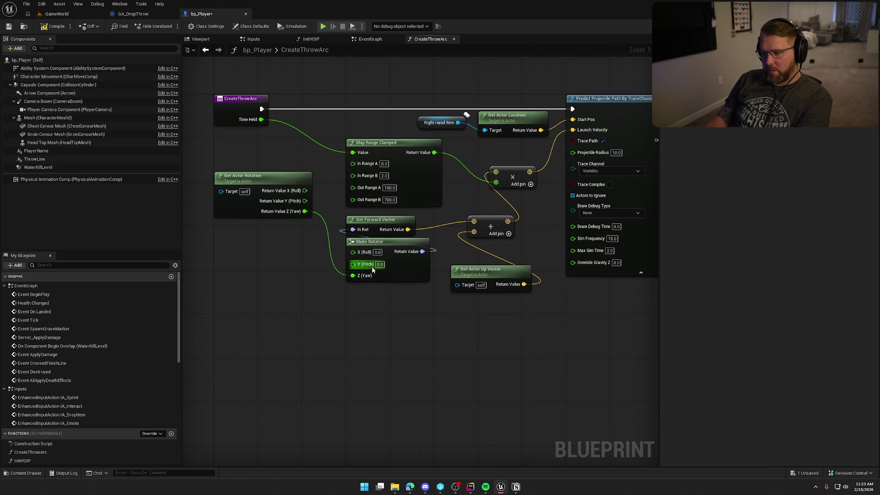
Set Make Rotator's pitch to 5.0, compile bp_Player, and start a play test in GameWorld.
{"action": "type", "text": "5"}
{"action": "key", "text": "Return"}
{"action": "left_click", "coordinate": [52, 26]}
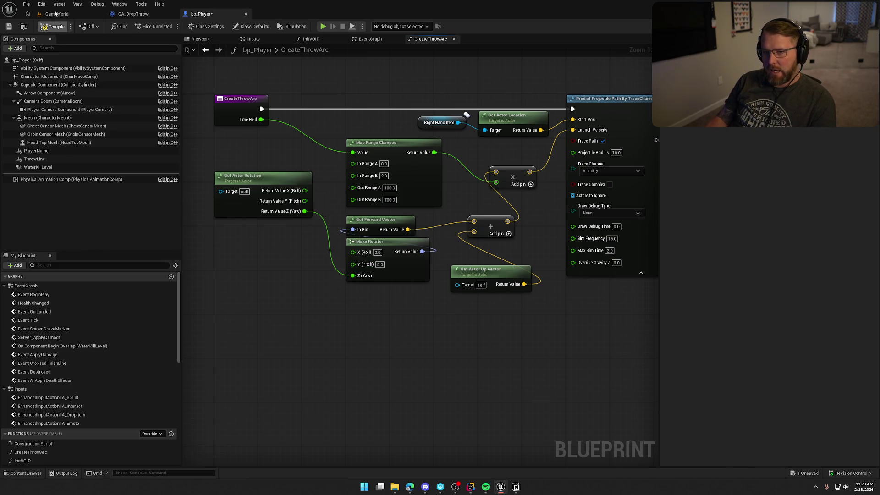
{"action": "left_click", "coordinate": [57, 13]}
{"action": "key", "text": "alt+p"}
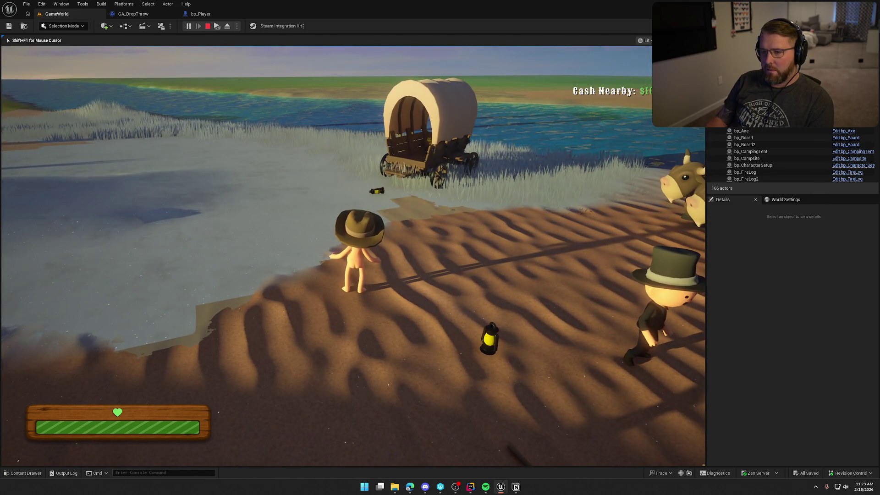
Restart the play test with a second client and maximize the client game window.
{"action": "key", "text": "Escape"}
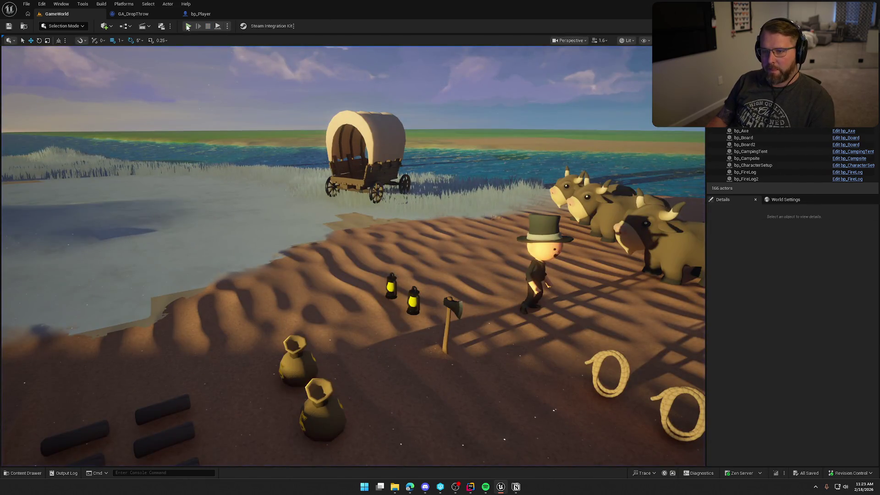
{"action": "left_click", "coordinate": [188, 26]}
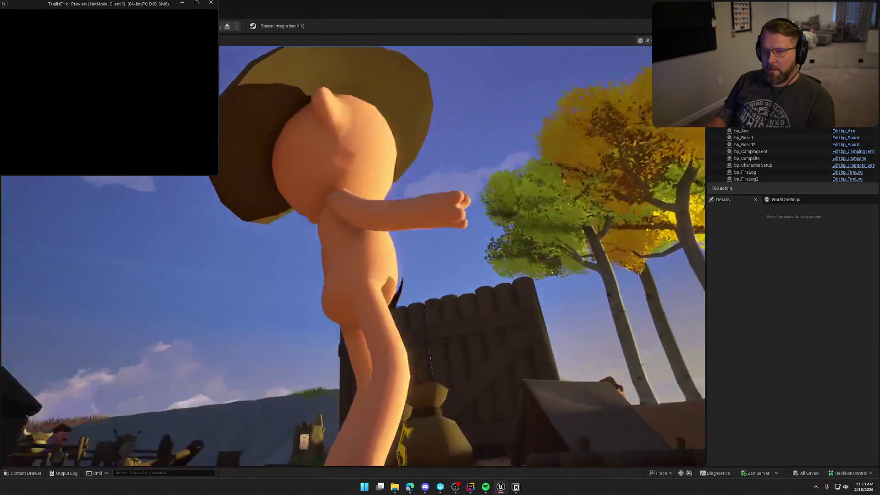
{"action": "key", "text": "super"}
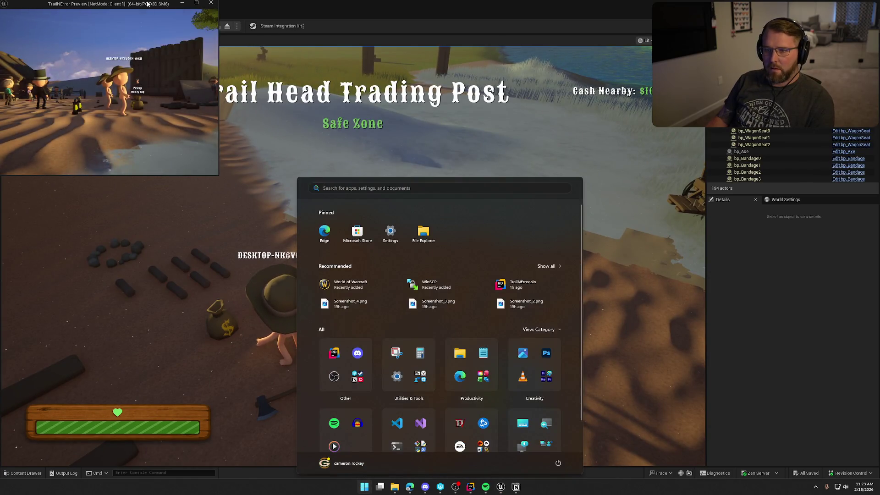
{"action": "double_click", "coordinate": [148, 4]}
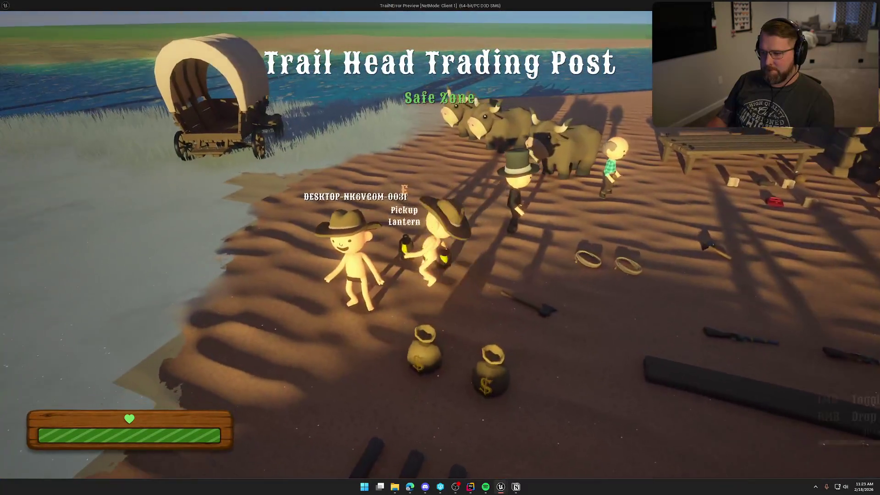
Pick up the lantern and money bag, throw the bag, place a log in the wagon, and return to the editor.
{"action": "key", "text": "e"}
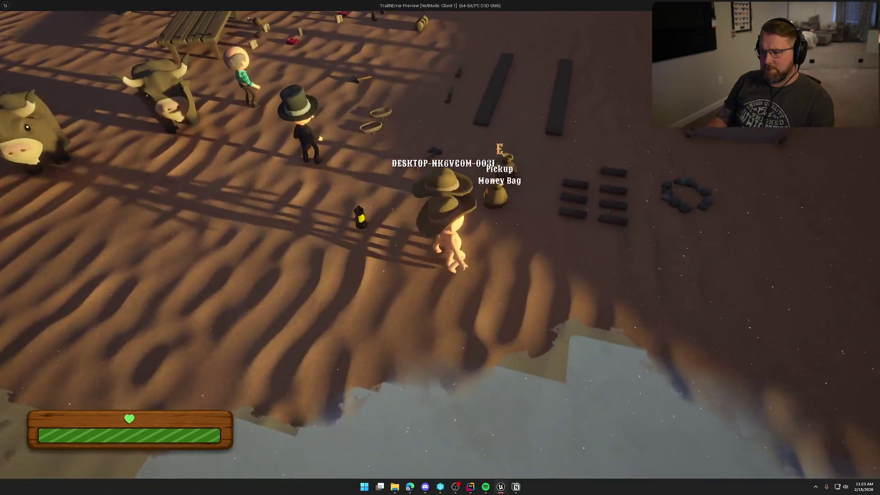
{"action": "key", "text": "e"}
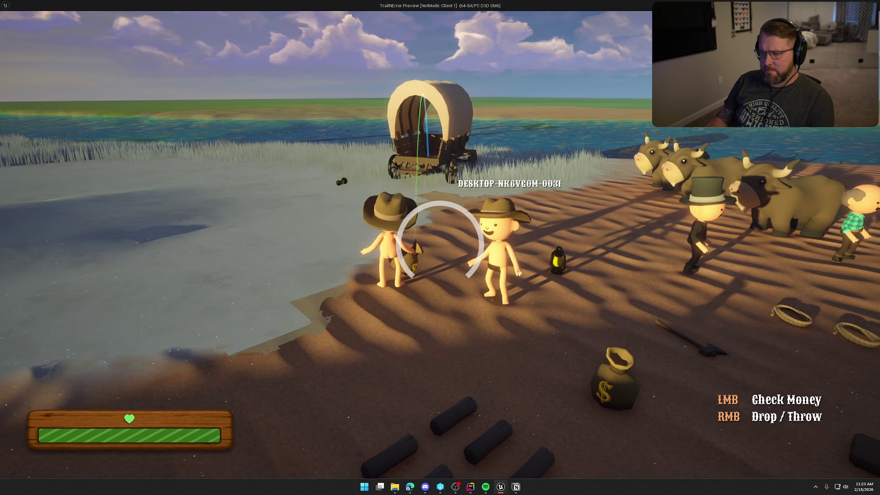
{"action": "right_click", "coordinate": [440, 248]}
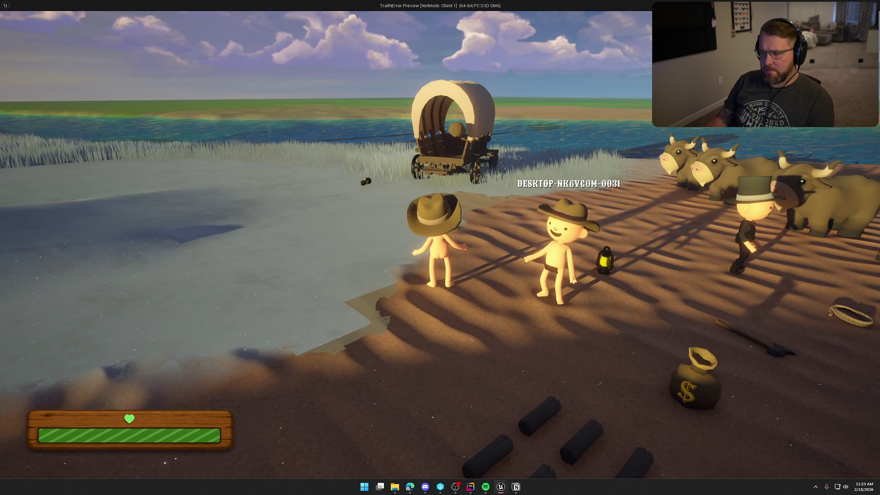
{"action": "key", "text": "shift+w"}
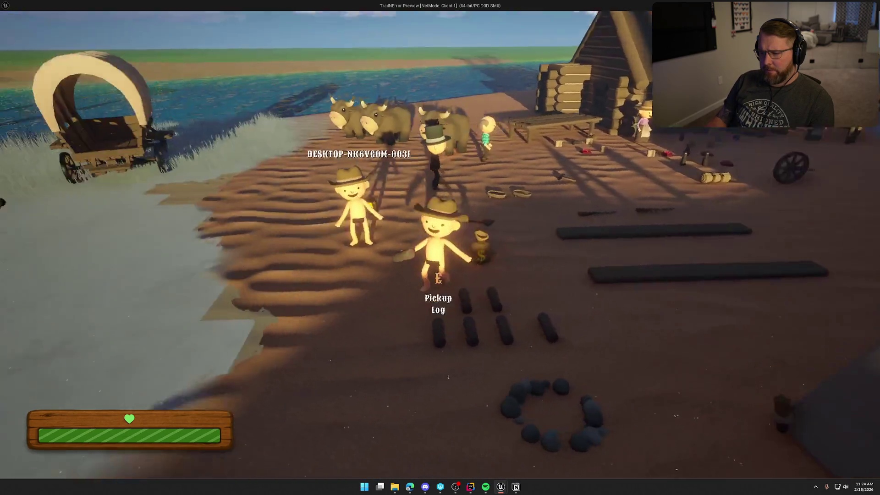
{"action": "key", "text": "e"}
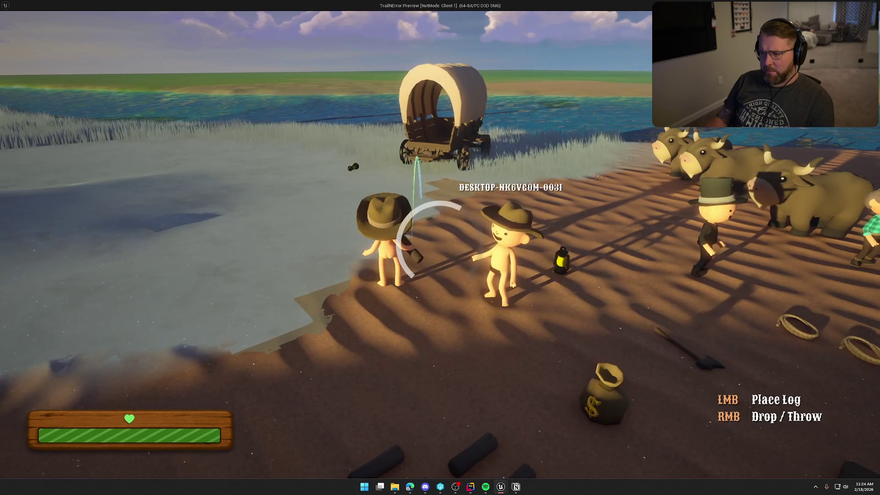
{"action": "left_click", "coordinate": [440, 248]}
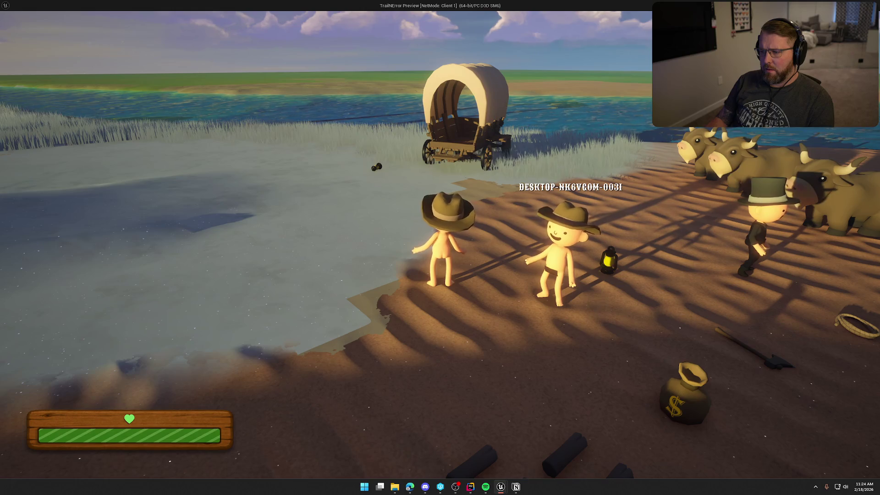
{"action": "key", "text": "super"}
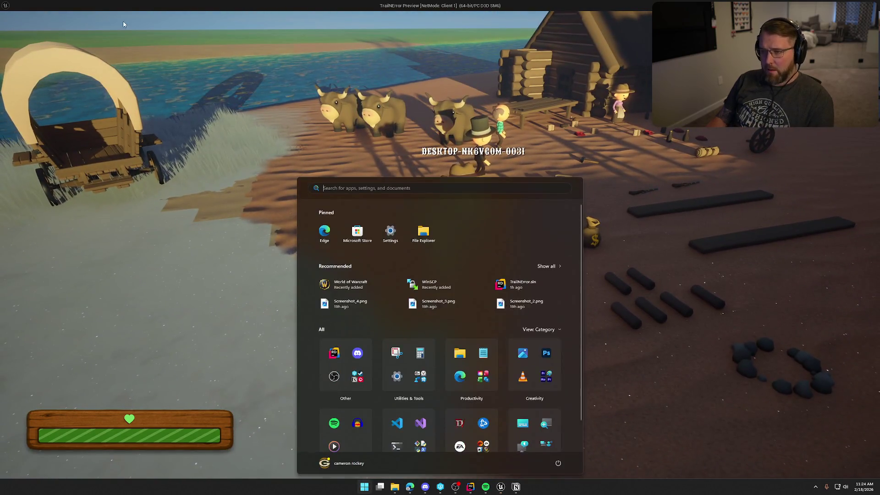
{"action": "key", "text": "alt+Tab"}
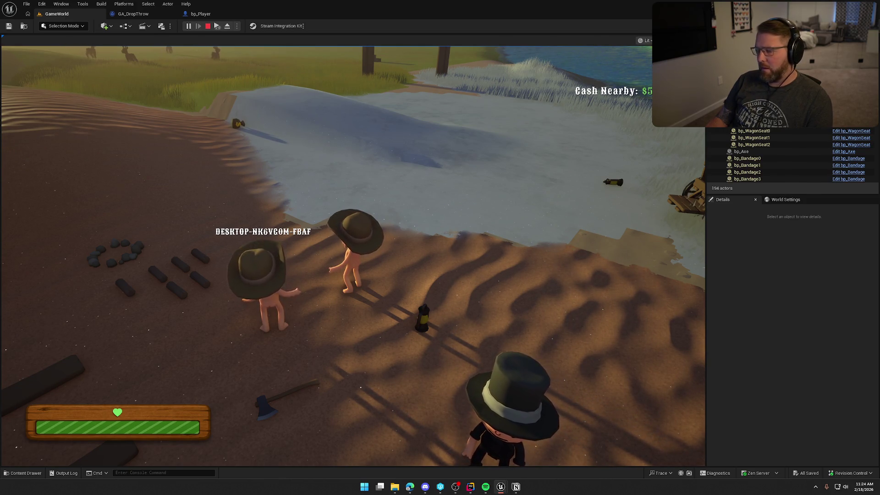
Stop the play test, close the GA_DropThrow and bp_Player tabs, and select the trading post from above.
{"action": "key", "text": "Escape"}
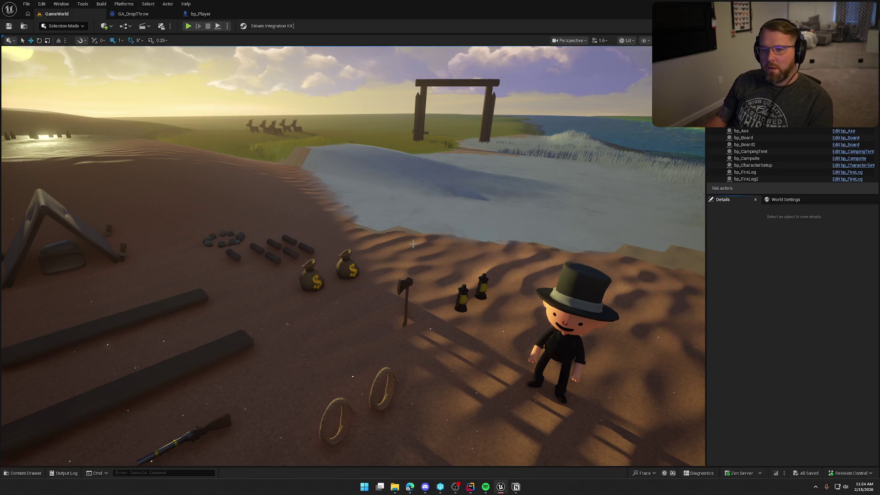
{"action": "left_click", "coordinate": [151, 14]}
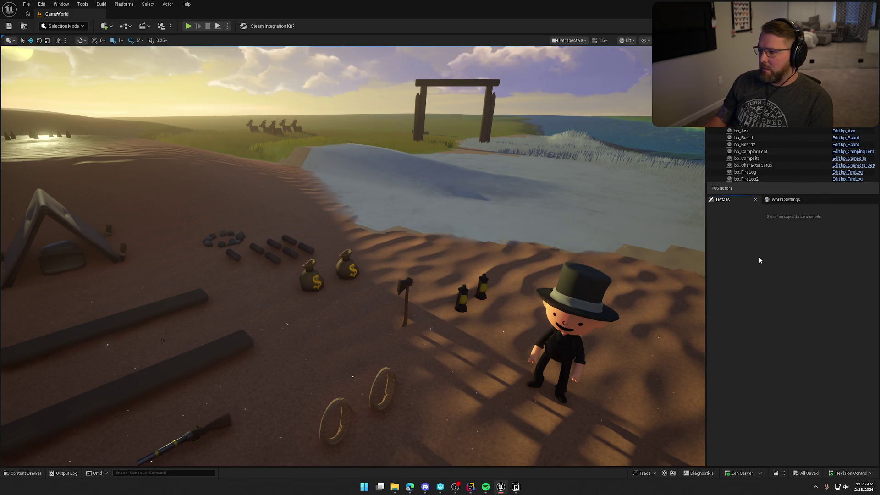
{"action": "key", "text": "ctrl+space"}
{"action": "mouse_move", "coordinate": [602, 251]}
{"action": "left_mouse_down"}
{"action": "mouse_move", "coordinate": [592, 262]}
{"action": "mouse_move", "coordinate": [605, 263]}
{"action": "left_mouse_up"}
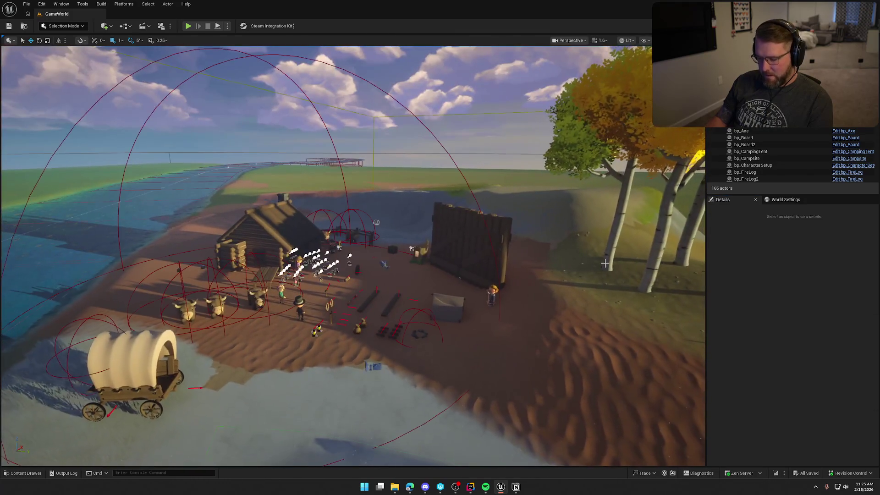
{"action": "left_click", "coordinate": [361, 317]}
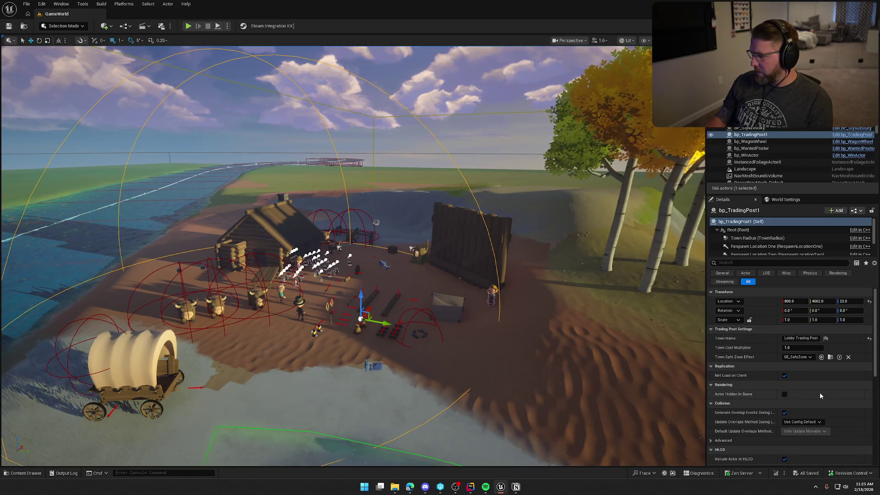
Open bp_TradingPost's TogglePlayerCashUI function and view its Cast To UI_GameHUD and Update Cash nodes.
{"action": "left_click", "coordinate": [852, 134]}
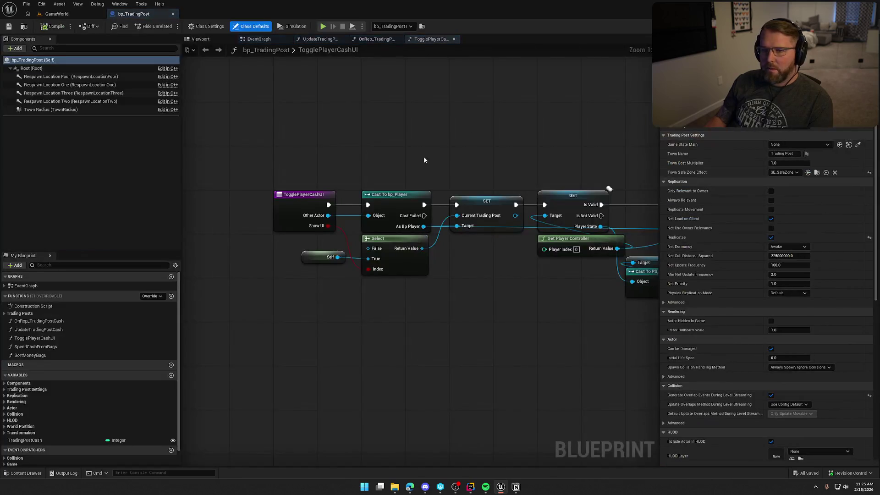
{"action": "left_click", "coordinate": [260, 40]}
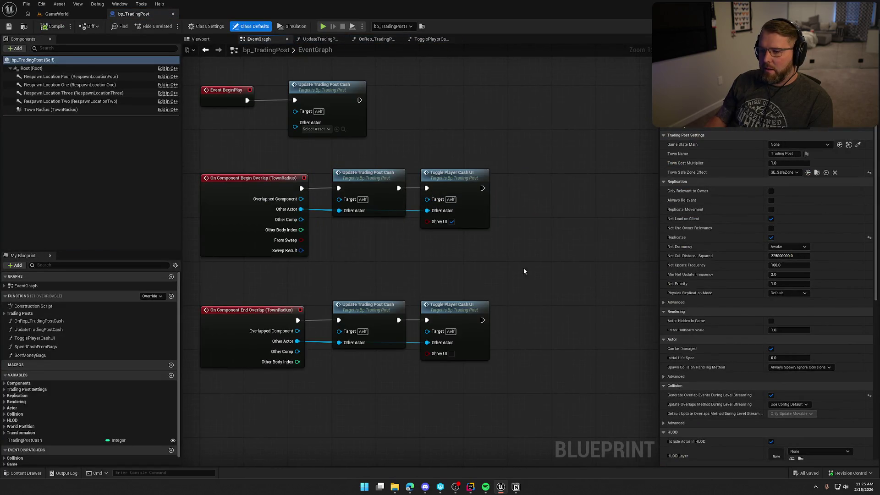
{"action": "left_click_drag", "start_coordinate": [259, 177], "coordinate": [551, 370]}
{"action": "left_click", "coordinate": [554, 287]}
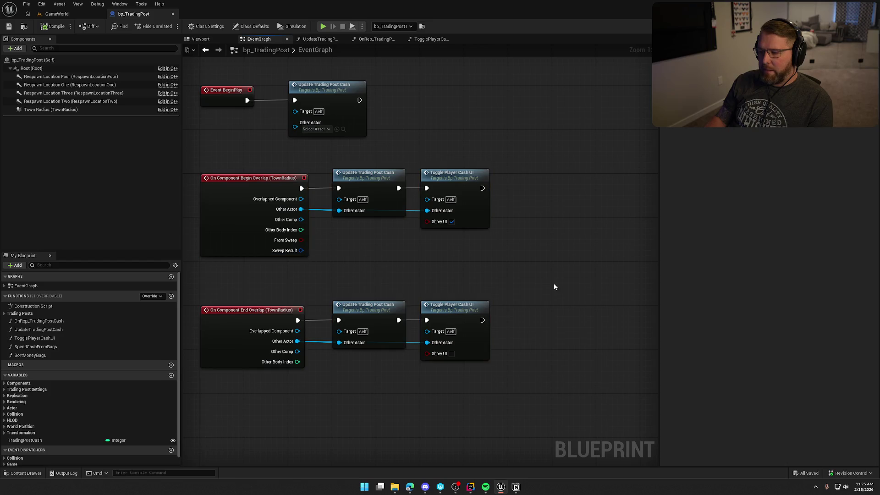
{"action": "double_click", "coordinate": [463, 177]}
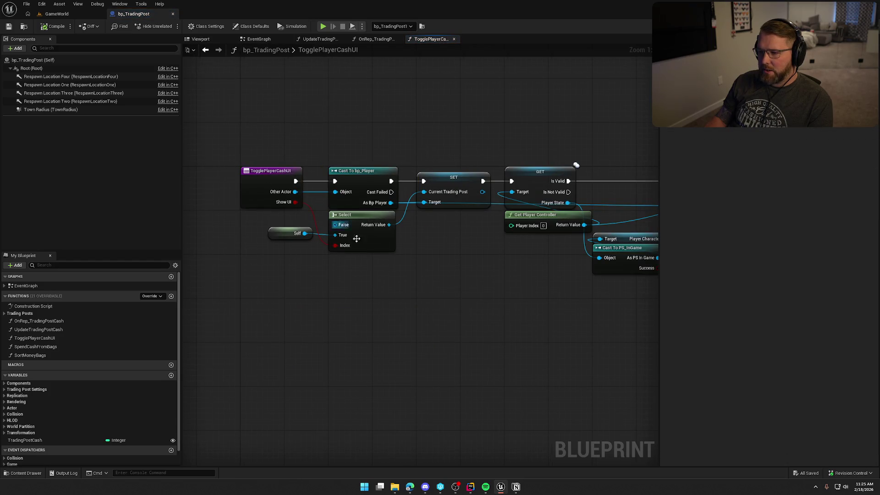
{"action": "mouse_move", "coordinate": [293, 253]}
{"action": "left_mouse_down"}
{"action": "mouse_move", "coordinate": [354, 275]}
{"action": "mouse_move", "coordinate": [188, 287]}
{"action": "mouse_move", "coordinate": [240, 307]}
{"action": "mouse_move", "coordinate": [281, 290]}
{"action": "left_mouse_up"}
{"action": "left_click_drag", "start_coordinate": [320, 133], "coordinate": [459, 301]}
{"action": "left_click", "coordinate": [458, 301]}
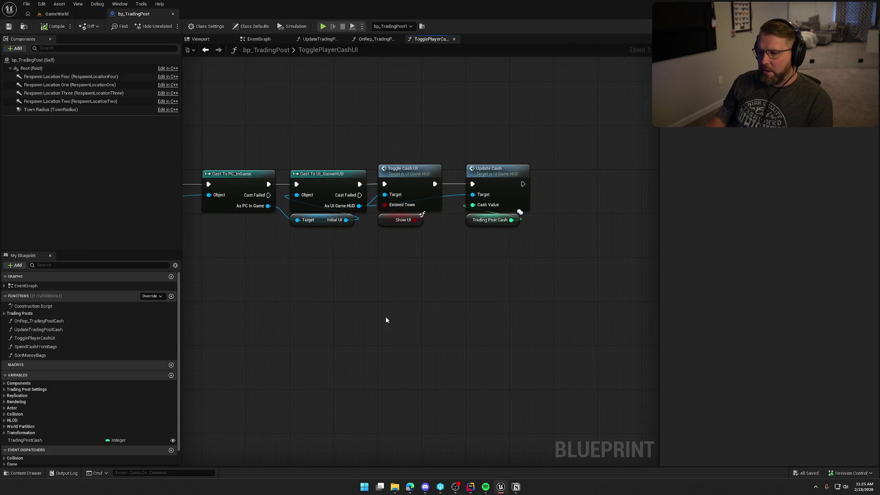
{"action": "left_click_drag", "start_coordinate": [395, 303], "coordinate": [399, 280]}
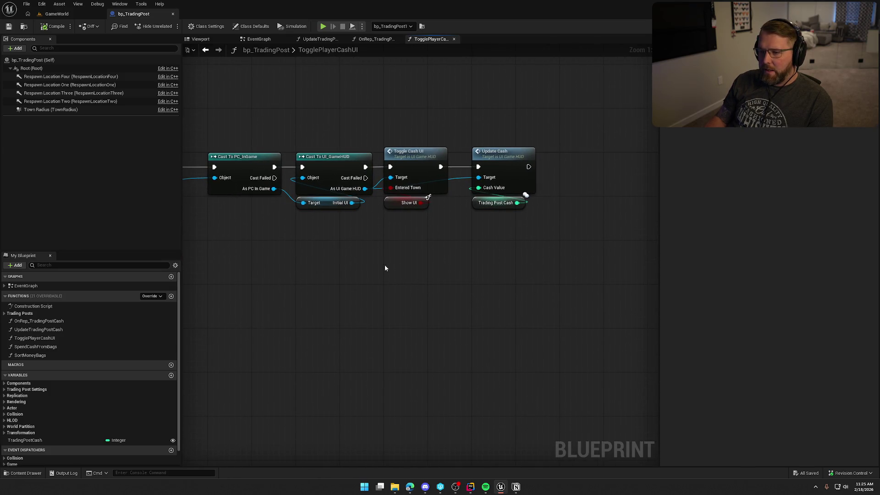
{"action": "key", "text": "ctrl+space"}
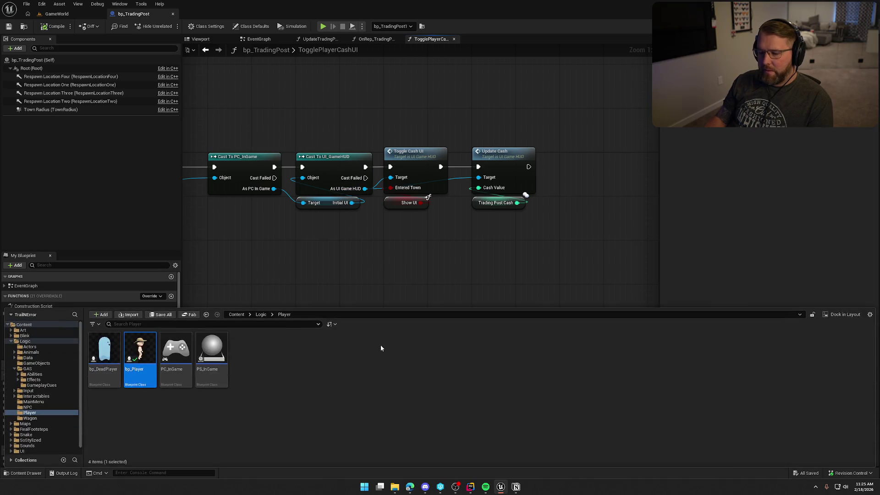
Open UI/InGame/UI_GameHUD, check the NewZone animation, delete the Delay and Enter New Zone test nodes, and compile.
{"action": "left_click", "coordinate": [33, 452]}
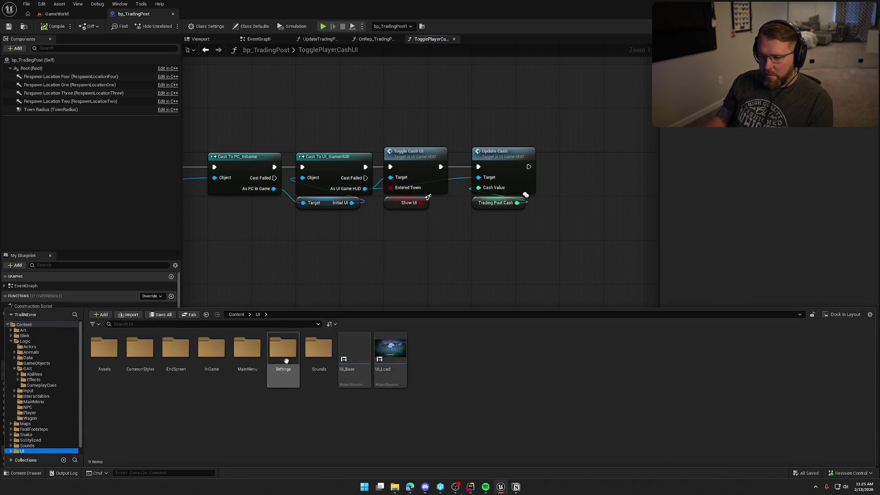
{"action": "double_click", "coordinate": [206, 351]}
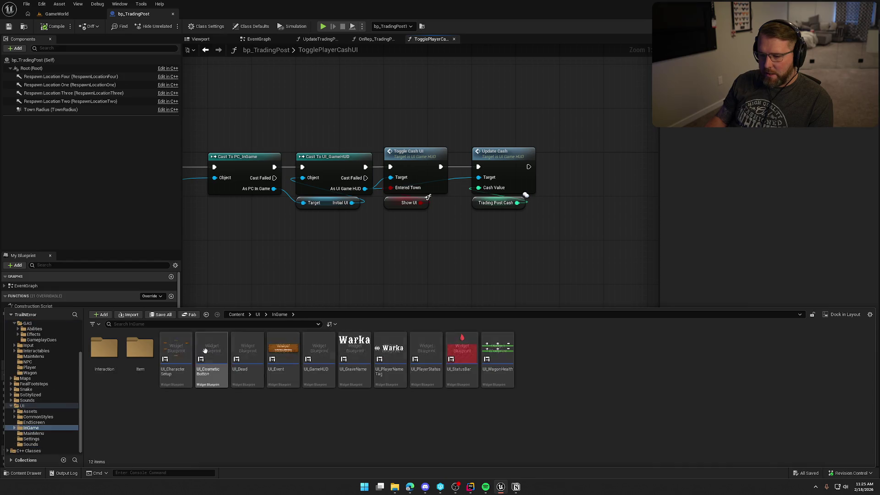
{"action": "double_click", "coordinate": [316, 353]}
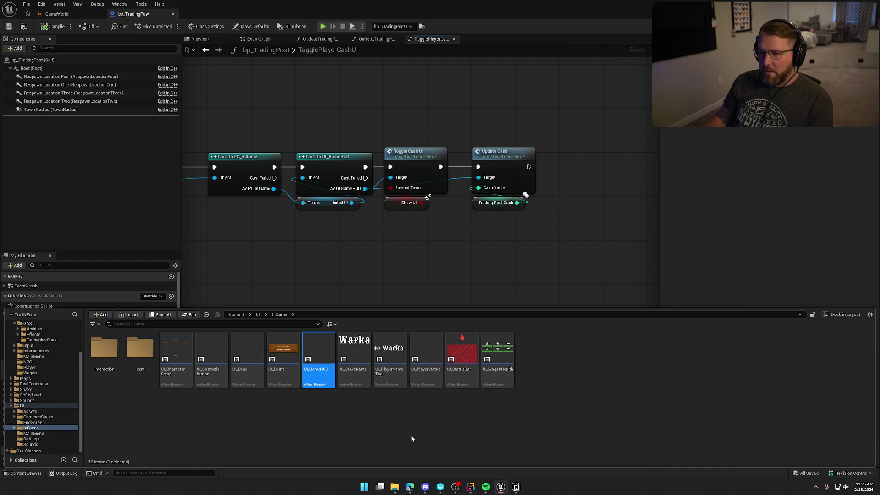
{"action": "scroll", "coordinate": [425, 188], "scroll_direction": "down", "scroll_amount": 1}
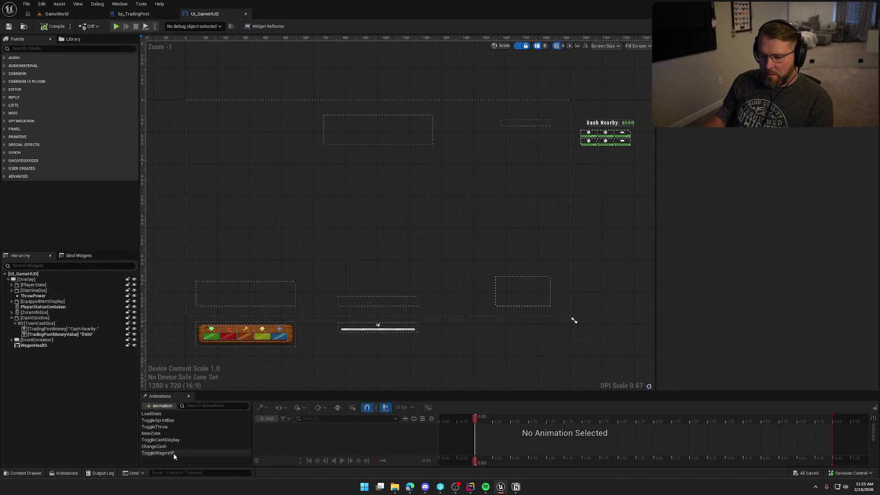
{"action": "left_click", "coordinate": [169, 433]}
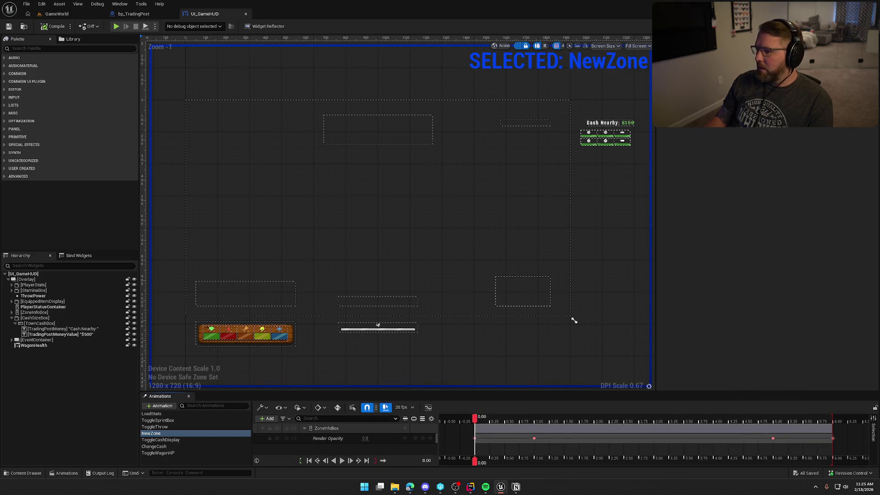
{"action": "scroll", "coordinate": [676, 225], "scroll_direction": "up", "scroll_amount": 2}
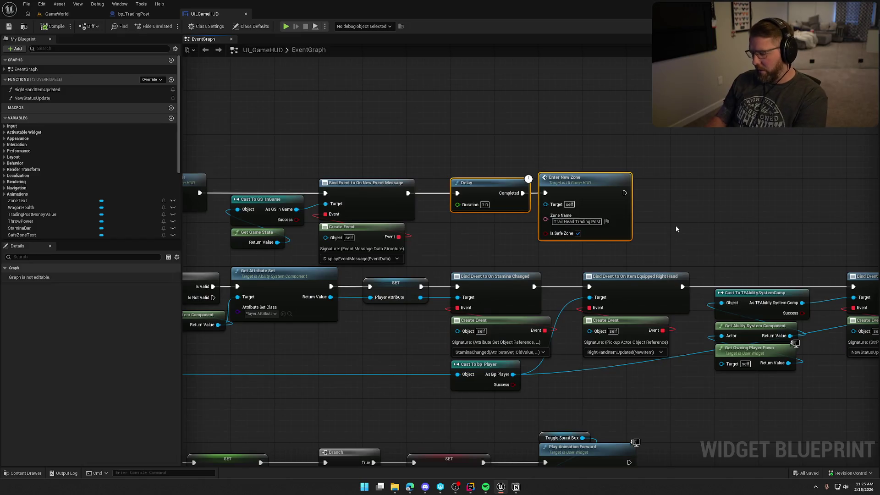
{"action": "key", "text": "Delete"}
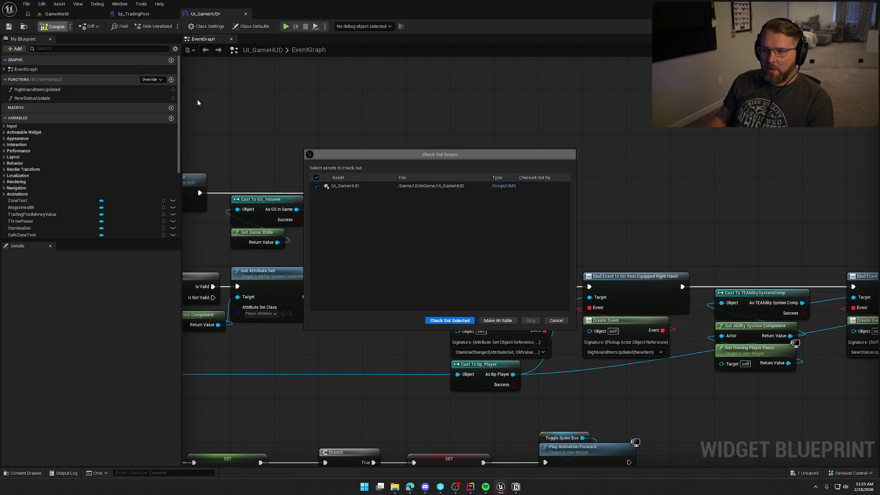
{"action": "key", "text": "Return"}
{"action": "left_click", "coordinate": [134, 15]}
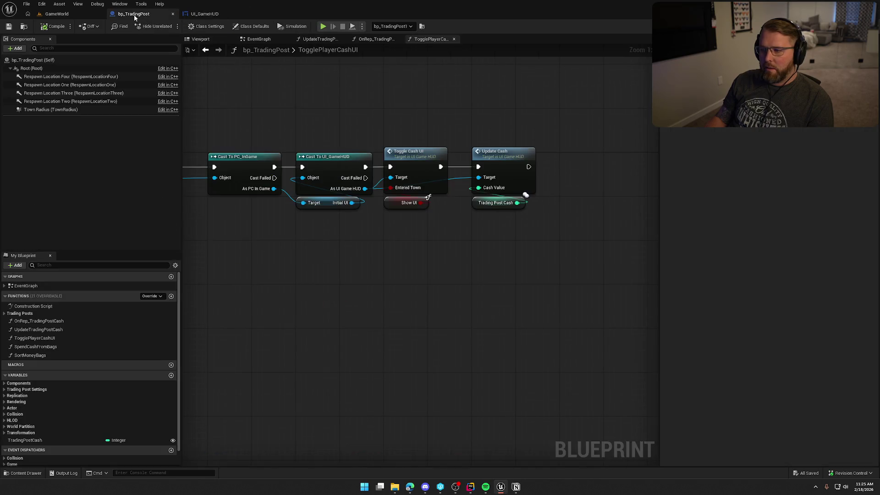
In TogglePlayerCashUI, add an Enter New Zone call from As UI Game HUD beside Update Cash.
{"action": "mouse_move", "coordinate": [193, 158]}
{"action": "left_mouse_down"}
{"action": "mouse_move", "coordinate": [560, 141]}
{"action": "mouse_move", "coordinate": [548, 141]}
{"action": "left_mouse_up"}
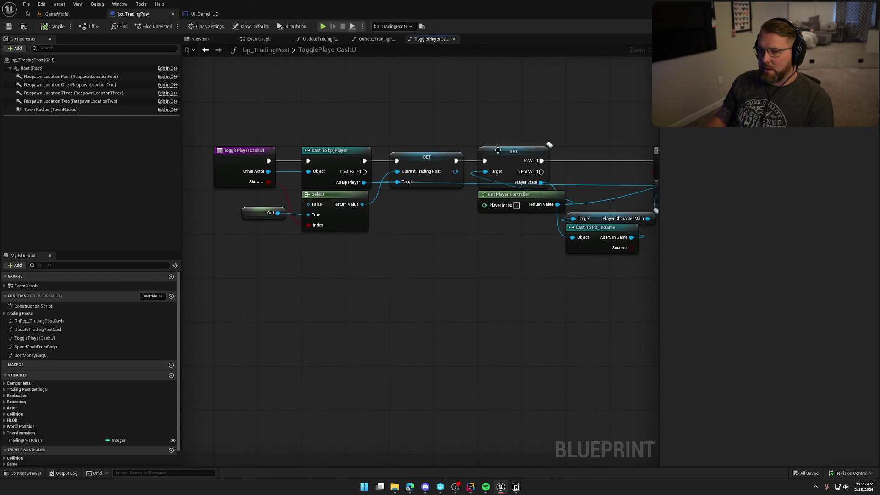
{"action": "left_click", "coordinate": [259, 39]}
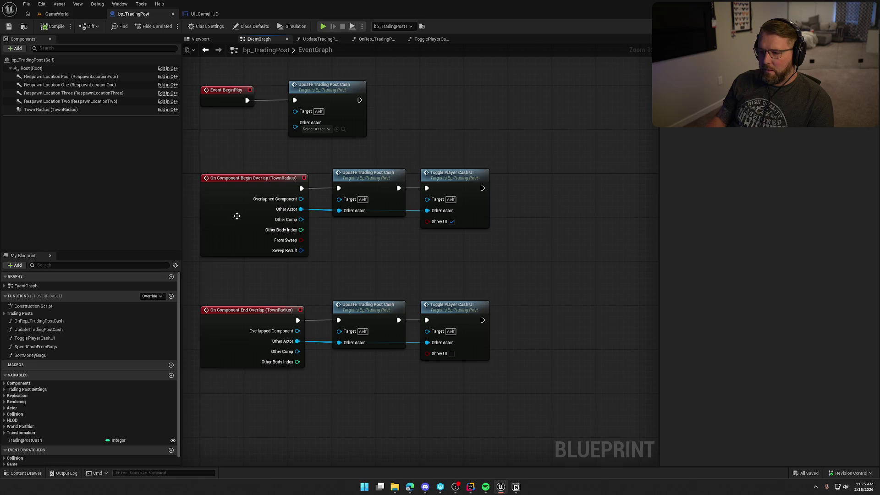
{"action": "double_click", "coordinate": [465, 180]}
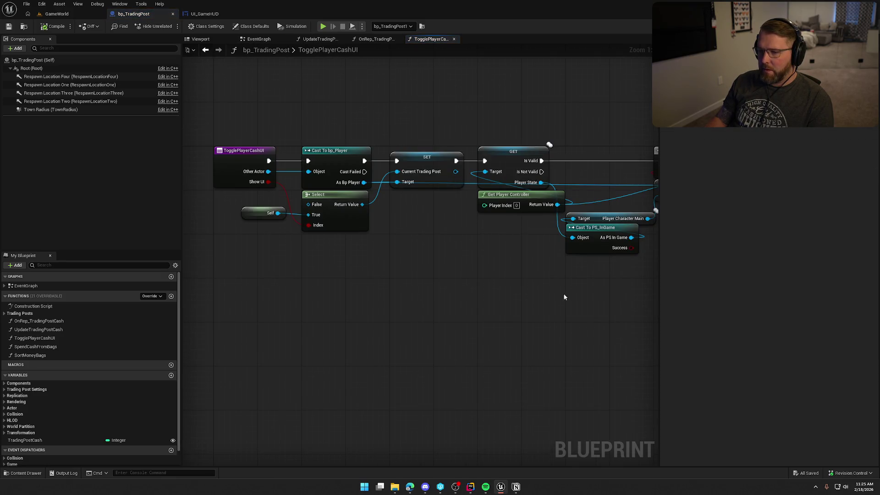
{"action": "mouse_move", "coordinate": [574, 293]}
{"action": "left_mouse_down"}
{"action": "mouse_move", "coordinate": [328, 296]}
{"action": "mouse_move", "coordinate": [376, 290]}
{"action": "mouse_move", "coordinate": [356, 275]}
{"action": "left_mouse_up"}
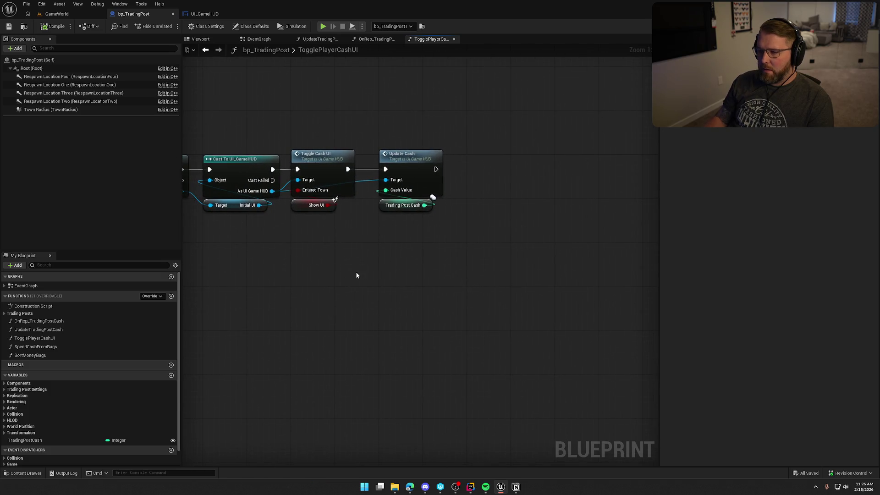
{"action": "mouse_move", "coordinate": [272, 191]}
{"action": "left_mouse_down"}
{"action": "mouse_move", "coordinate": [345, 243]}
{"action": "mouse_move", "coordinate": [355, 239]}
{"action": "left_mouse_up"}
{"action": "type", "text": "enter new zone"}
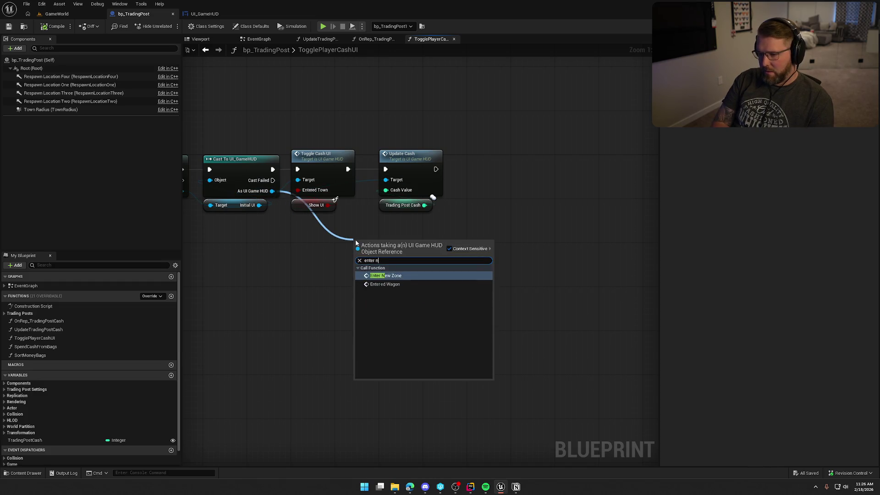
{"action": "key", "text": "Return"}
{"action": "left_click", "coordinate": [384, 238]}
{"action": "left_click_drag", "start_coordinate": [384, 239], "coordinate": [537, 151]}
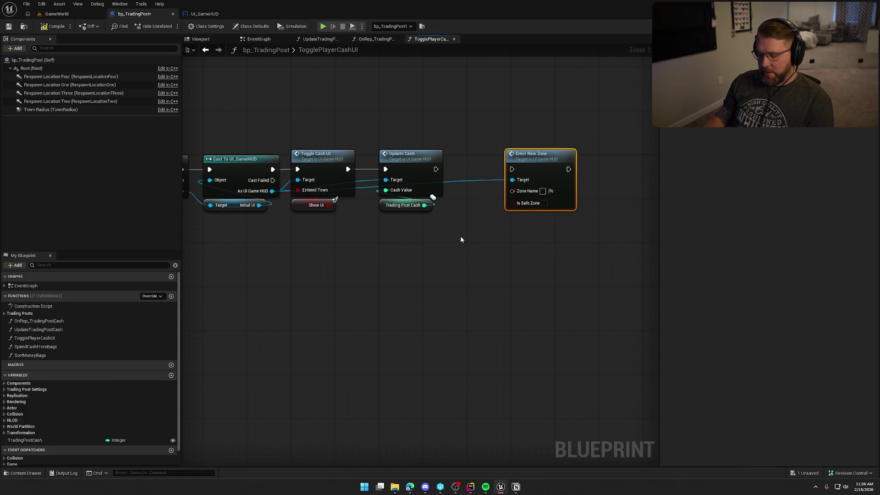
Gate Enter New Zone with a Branch on Show UI, tick Is Safe Zone, and compile.
{"action": "mouse_move", "coordinate": [471, 188]}
{"action": "left_mouse_down"}
{"action": "mouse_move", "coordinate": [504, 193]}
{"action": "mouse_move", "coordinate": [459, 180]}
{"action": "mouse_move", "coordinate": [501, 183]}
{"action": "left_mouse_up"}
{"action": "left_click", "coordinate": [438, 196]}
{"action": "left_click_drag", "start_coordinate": [527, 167], "coordinate": [544, 162]}
{"action": "left_click", "coordinate": [470, 243]}
{"action": "left_click_drag", "start_coordinate": [284, 213], "coordinate": [425, 190]}
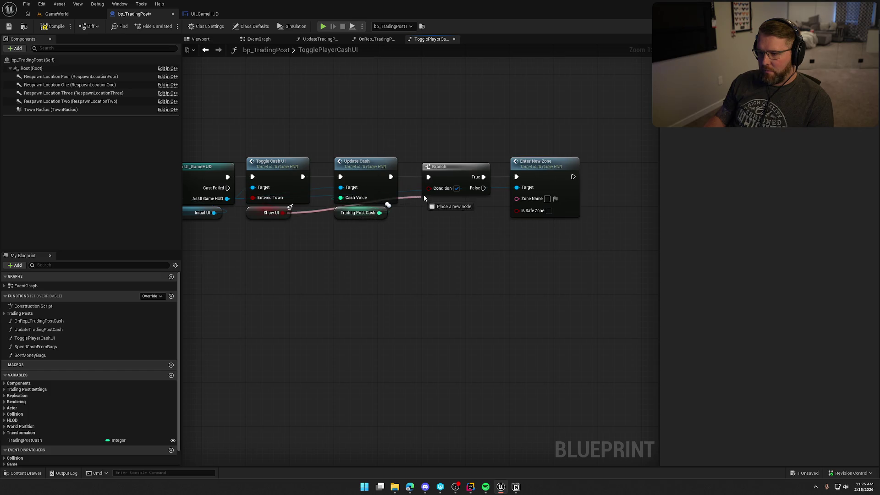
{"action": "left_click", "coordinate": [533, 206]}
{"action": "left_click", "coordinate": [47, 28]}
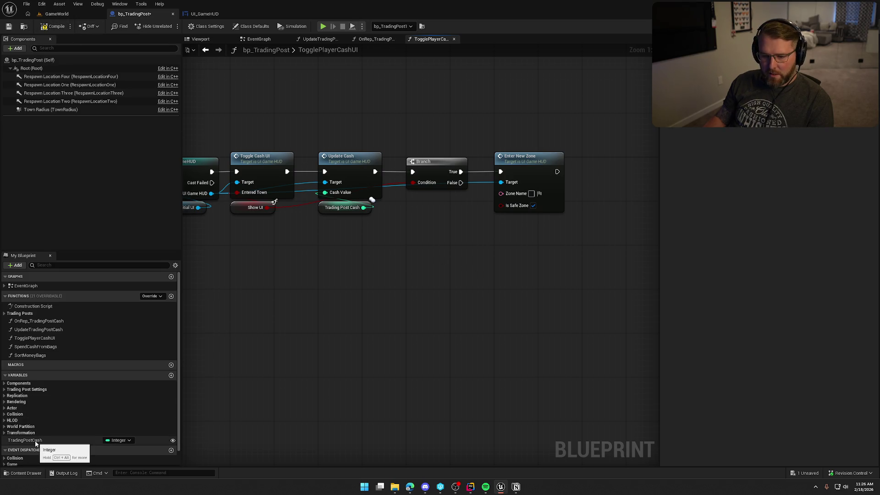
Feed the Town Name variable into Zone Name, compile, and check out the blueprint.
{"action": "left_click", "coordinate": [7, 389]}
{"action": "mouse_move", "coordinate": [21, 403]}
{"action": "left_mouse_down"}
{"action": "mouse_move", "coordinate": [80, 409]}
{"action": "mouse_move", "coordinate": [427, 219]}
{"action": "mouse_move", "coordinate": [501, 193]}
{"action": "left_mouse_up"}
{"action": "left_click_drag", "start_coordinate": [459, 223], "coordinate": [436, 202]}
{"action": "left_click", "coordinate": [431, 276]}
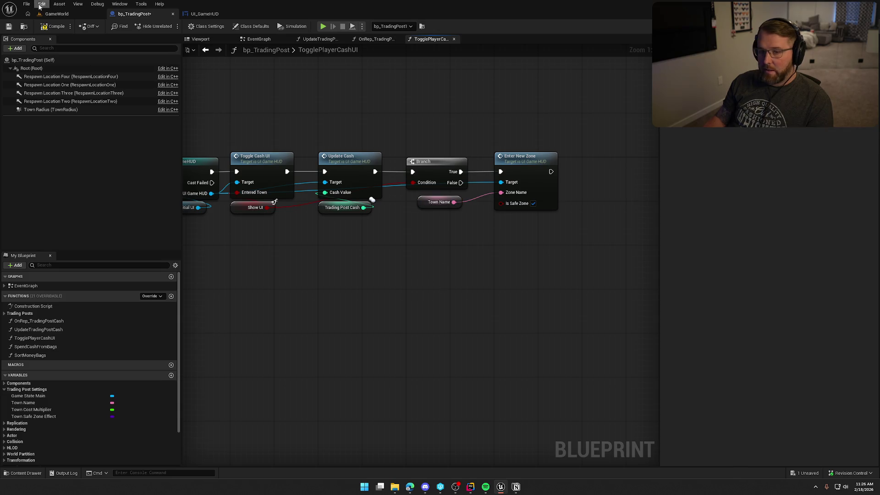
{"action": "left_click", "coordinate": [54, 26]}
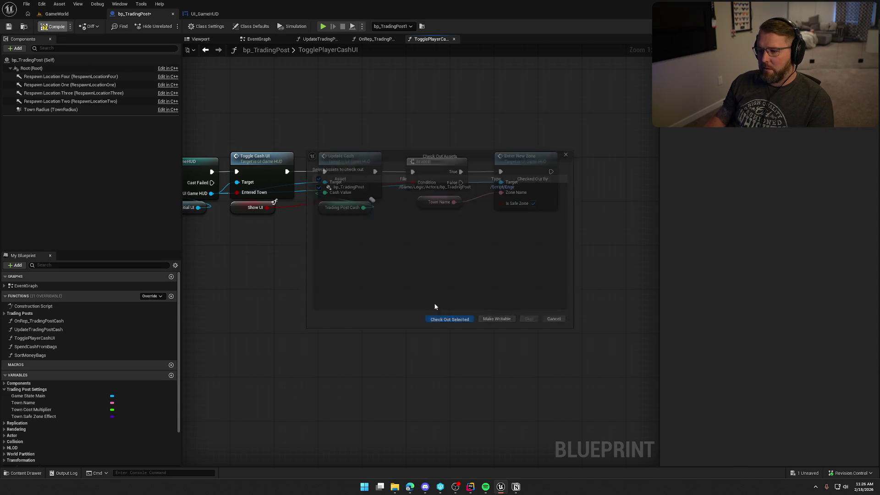
{"action": "left_click", "coordinate": [450, 319]}
{"action": "left_click", "coordinate": [57, 14]}
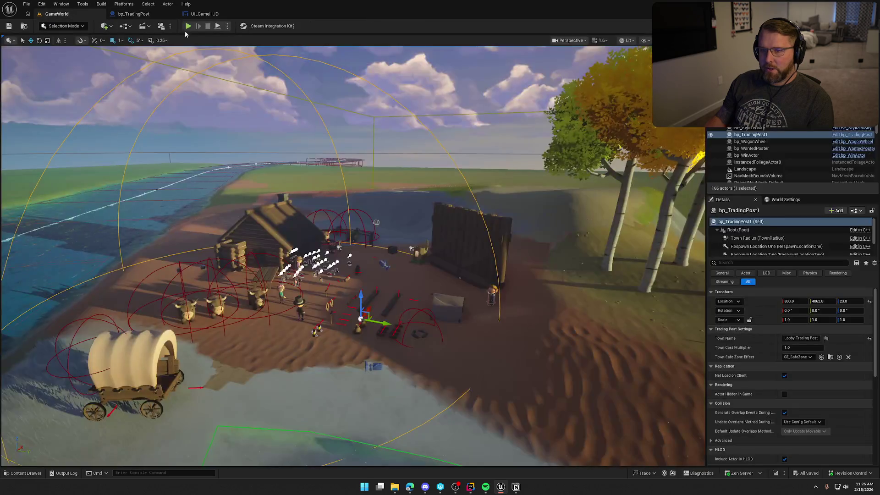
{"action": "left_click", "coordinate": [188, 26]}
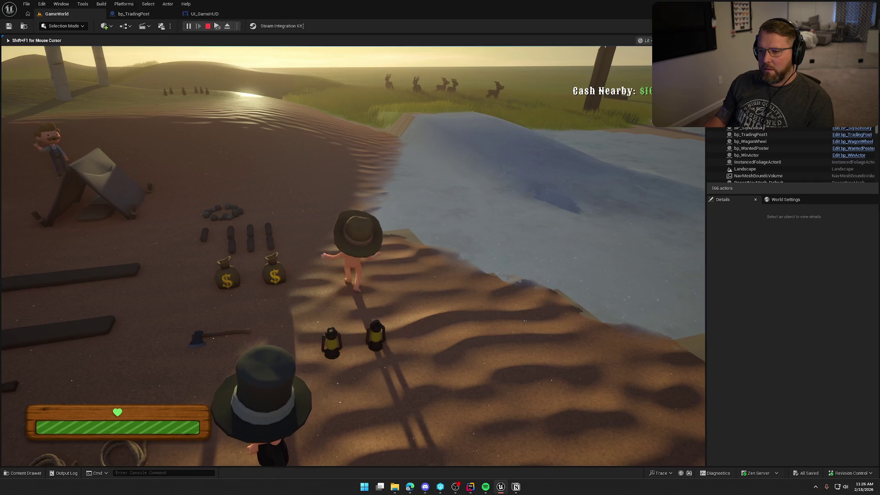
{"action": "key", "text": "shift+w"}
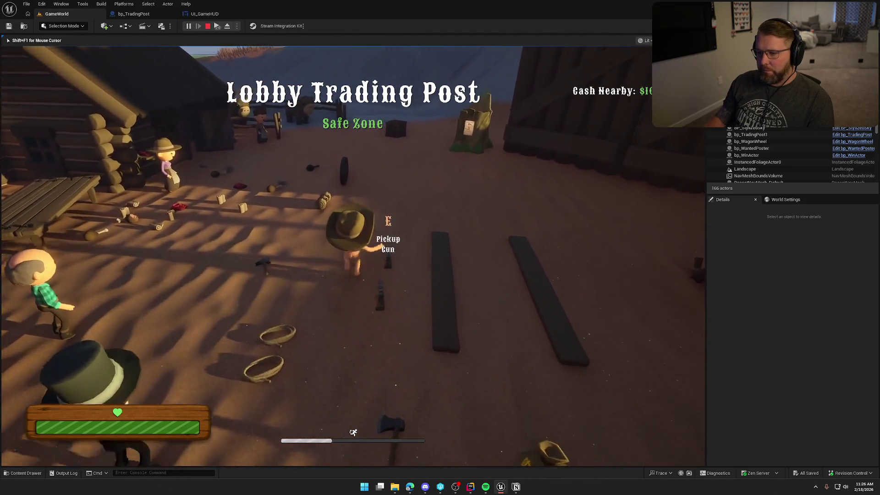
{"action": "key", "text": "w"}
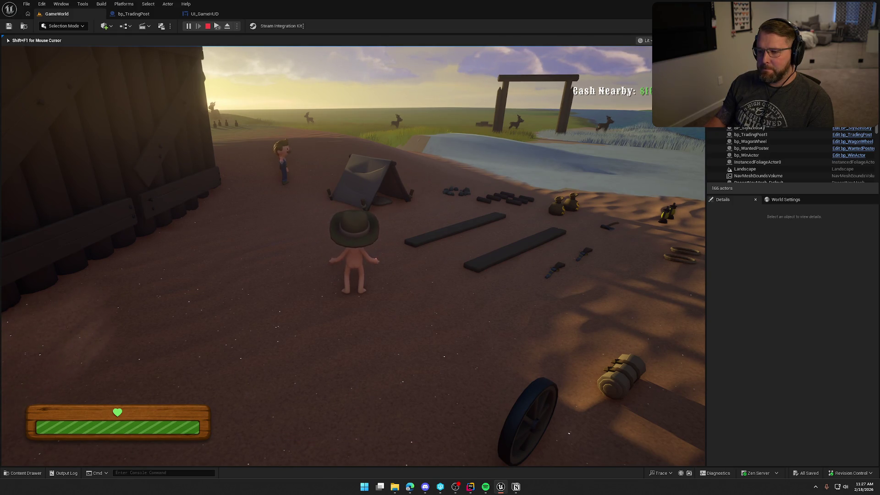
{"action": "key", "text": "Escape"}
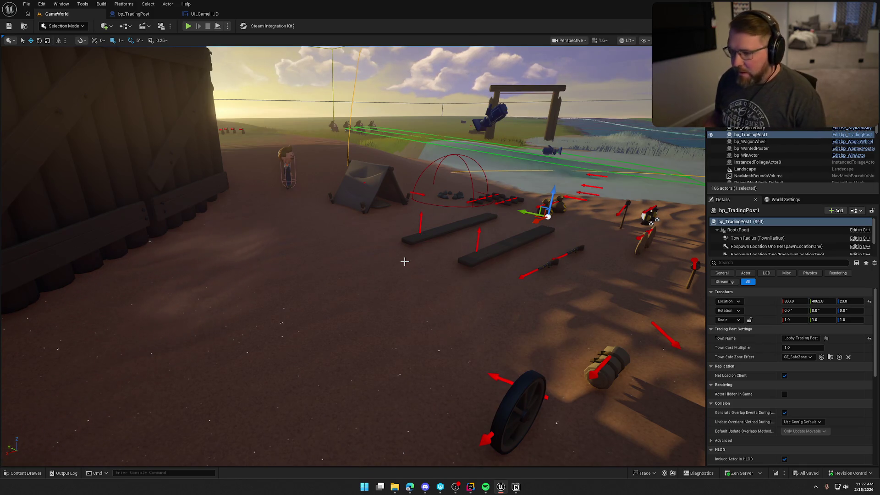
{"action": "left_click", "coordinate": [205, 14]}
In UI_GameHUD's graph, find Init UIFor Player and undo the last wire connection.
{"action": "mouse_move", "coordinate": [578, 150]}
{"action": "left_mouse_down"}
{"action": "mouse_move", "coordinate": [619, 151]}
{"action": "mouse_move", "coordinate": [555, 156]}
{"action": "mouse_move", "coordinate": [126, 139]}
{"action": "left_mouse_up"}
{"action": "mouse_move", "coordinate": [699, 156]}
{"action": "left_mouse_down"}
{"action": "mouse_move", "coordinate": [321, 156]}
{"action": "mouse_move", "coordinate": [832, 162]}
{"action": "mouse_move", "coordinate": [522, 143]}
{"action": "left_mouse_up"}
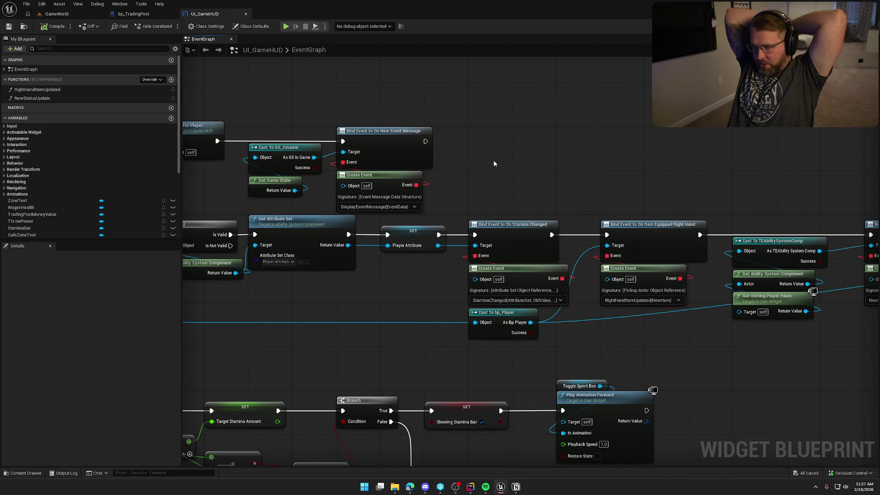
{"action": "mouse_move", "coordinate": [519, 173]}
{"action": "left_mouse_down"}
{"action": "mouse_move", "coordinate": [610, 177]}
{"action": "mouse_move", "coordinate": [622, 169]}
{"action": "left_mouse_up"}
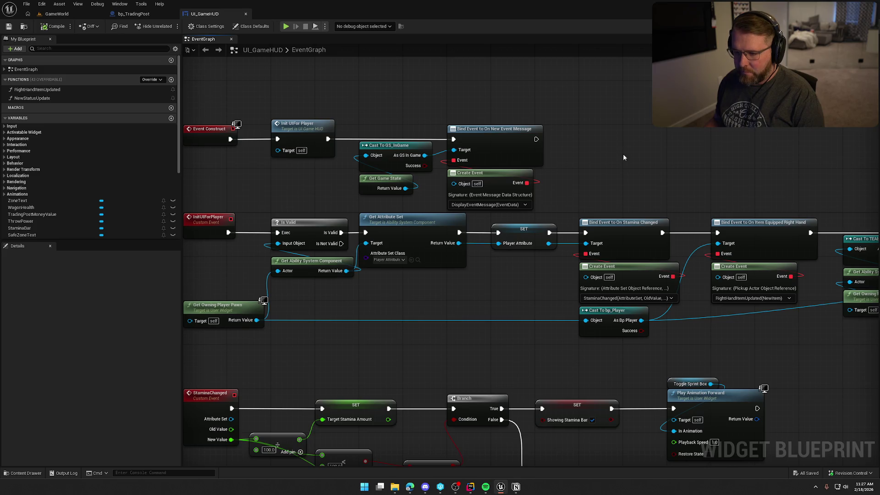
{"action": "left_click", "coordinate": [302, 132]}
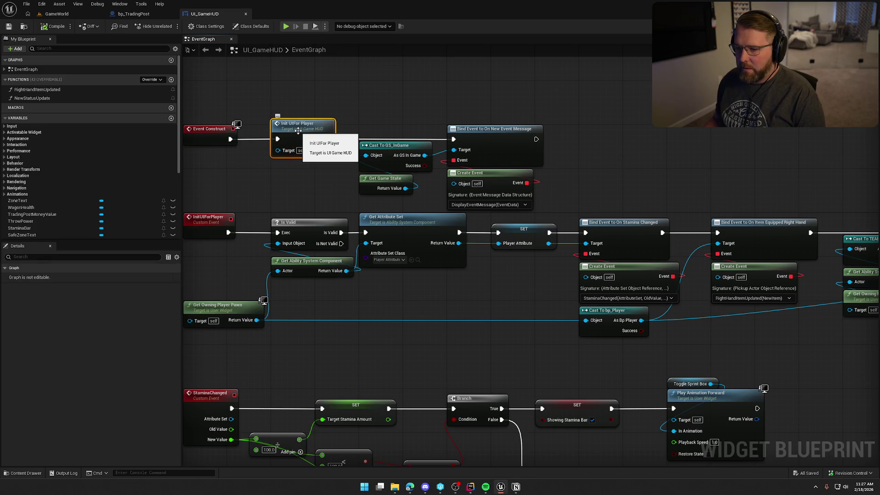
{"action": "left_click", "coordinate": [578, 193]}
{"action": "key", "text": "ctrl+z"}
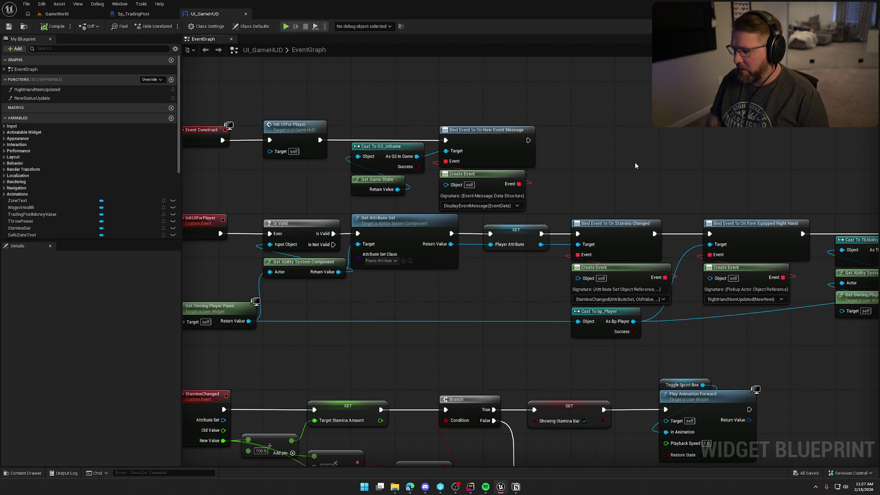
{"action": "left_click", "coordinate": [130, 14]}
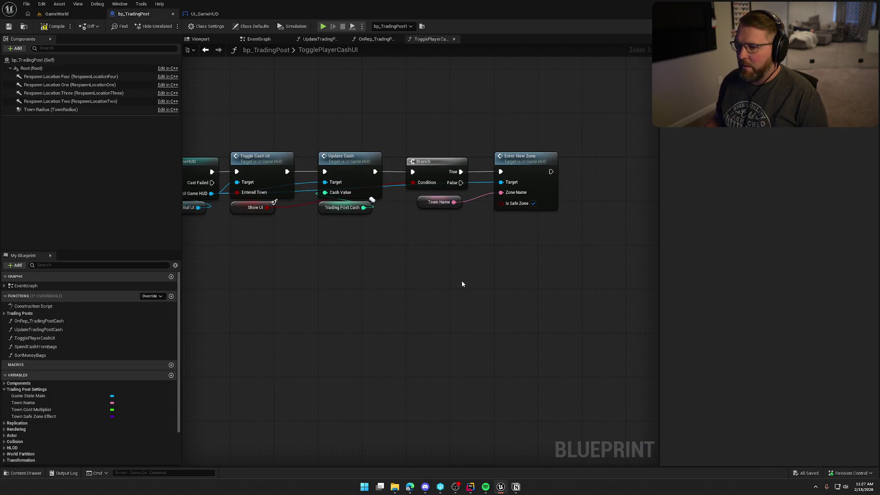
Undo the Enter New Zone edits, restore UI_GameHUD's Delay node, and paste Branch and Enter New Zone back.
{"action": "left_click_drag", "start_coordinate": [423, 113], "coordinate": [529, 278]}
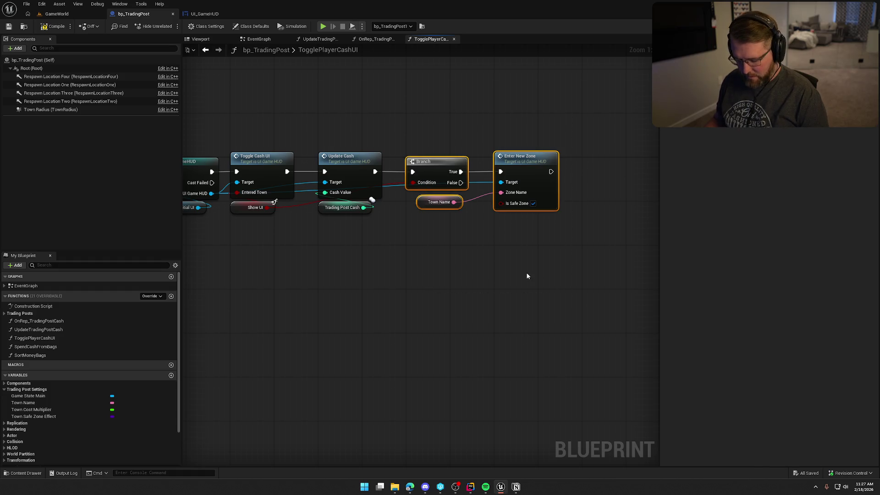
{"action": "key", "text": "ctrl+z"}
{"action": "key", "text": "ctrl+z"}
{"action": "key", "text": "ctrl+z"}
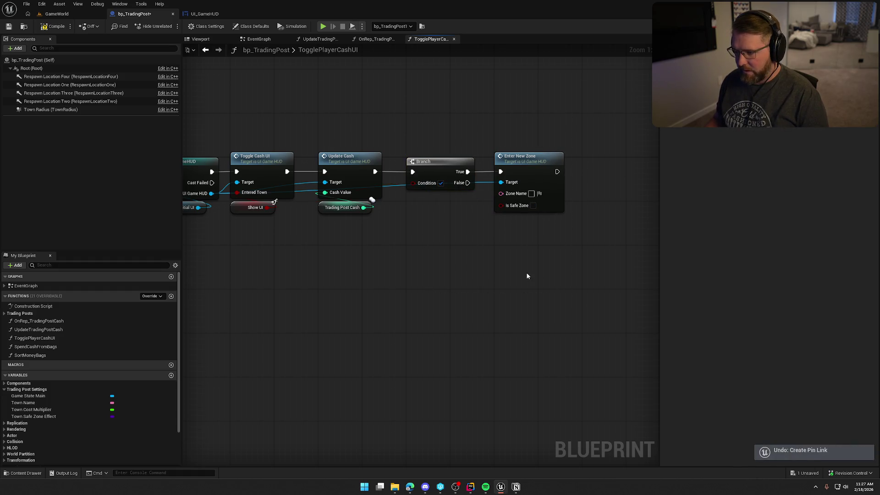
{"action": "key", "text": "ctrl+z"}
{"action": "key", "text": "ctrl+z"}
{"action": "key", "text": "ctrl+z"}
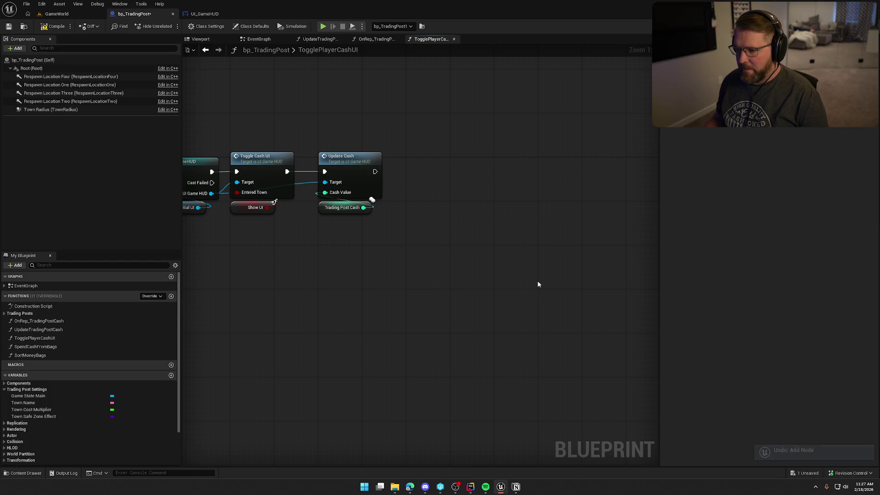
{"action": "left_click", "coordinate": [210, 14]}
{"action": "key", "text": "ctrl+z"}
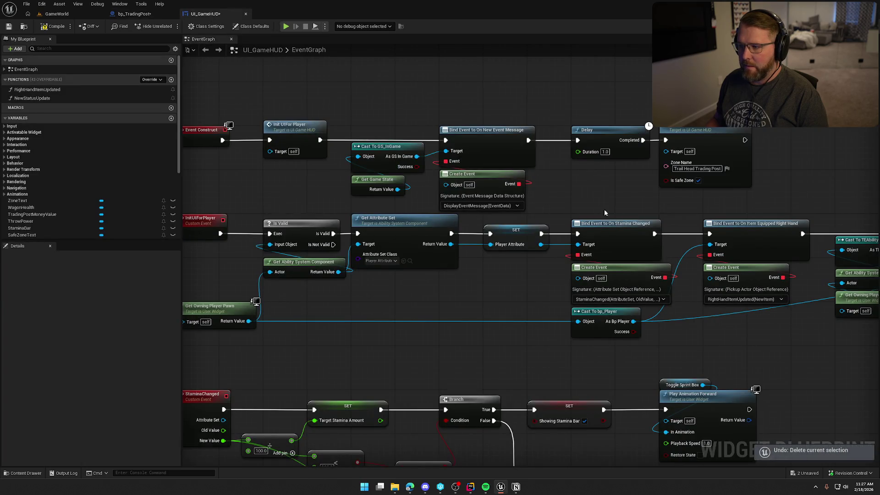
{"action": "left_click", "coordinate": [135, 14]}
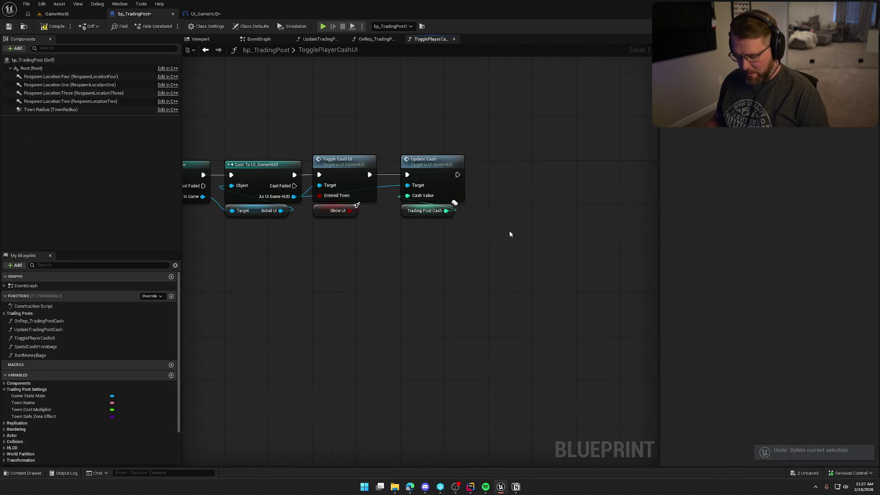
{"action": "key", "text": "ctrl+v"}
Wire Branch into Enter New Zone, target the As UI Game HUD cast, then compile and save.
{"action": "mouse_move", "coordinate": [479, 229]}
{"action": "left_mouse_down"}
{"action": "mouse_move", "coordinate": [458, 175]}
{"action": "mouse_move", "coordinate": [509, 164]}
{"action": "mouse_move", "coordinate": [509, 198]}
{"action": "mouse_move", "coordinate": [350, 212]}
{"action": "left_mouse_up"}
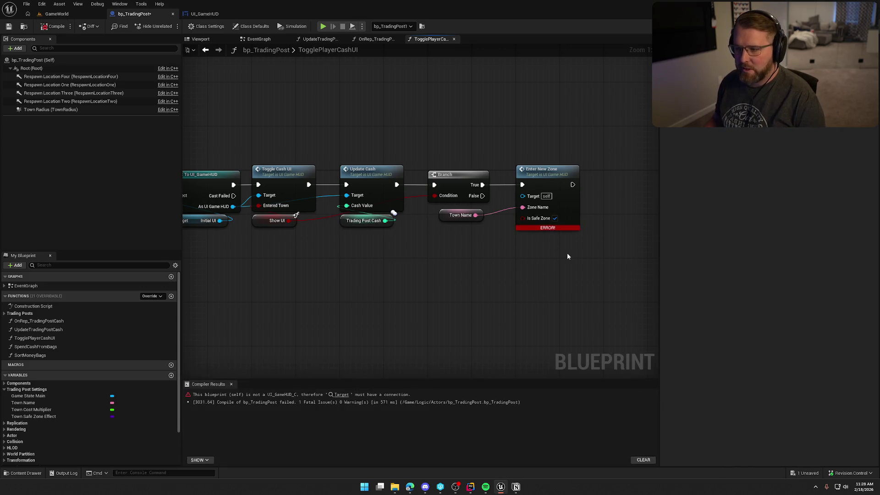
{"action": "mouse_move", "coordinate": [601, 172]}
{"action": "left_mouse_down"}
{"action": "mouse_move", "coordinate": [591, 184]}
{"action": "mouse_move", "coordinate": [311, 183]}
{"action": "left_mouse_up"}
{"action": "left_click", "coordinate": [43, 26]}
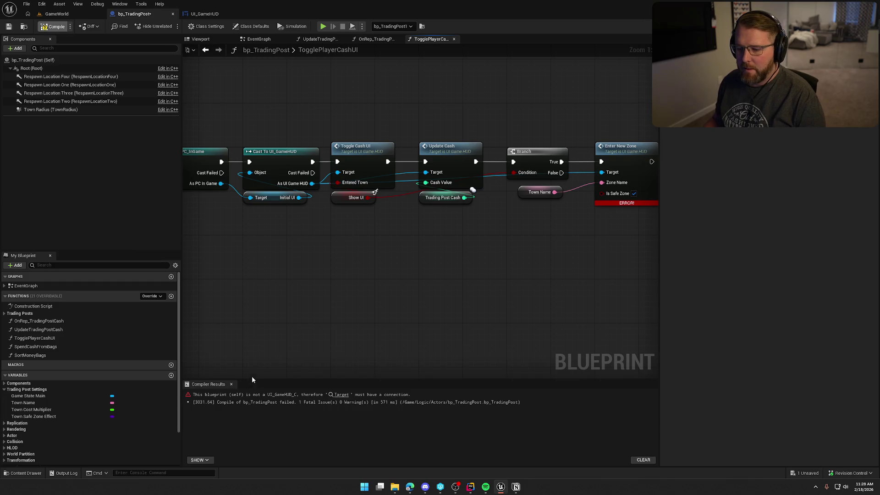
{"action": "left_click", "coordinate": [232, 384]}
In UI_GameHUD, bring the delayed Enter New Zone call into view and select its zone name.
{"action": "left_click", "coordinate": [201, 14]}
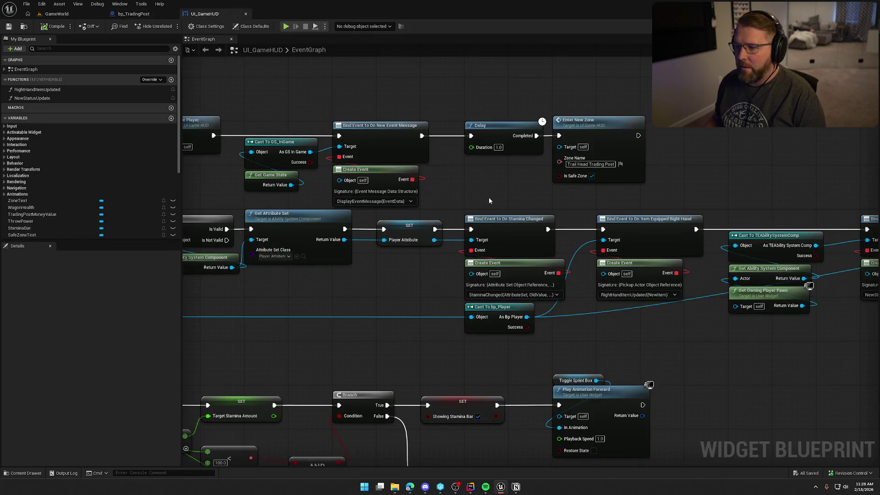
{"action": "left_click_drag", "start_coordinate": [489, 200], "coordinate": [387, 206]}
{"action": "left_click_drag", "start_coordinate": [549, 172], "coordinate": [553, 170]}
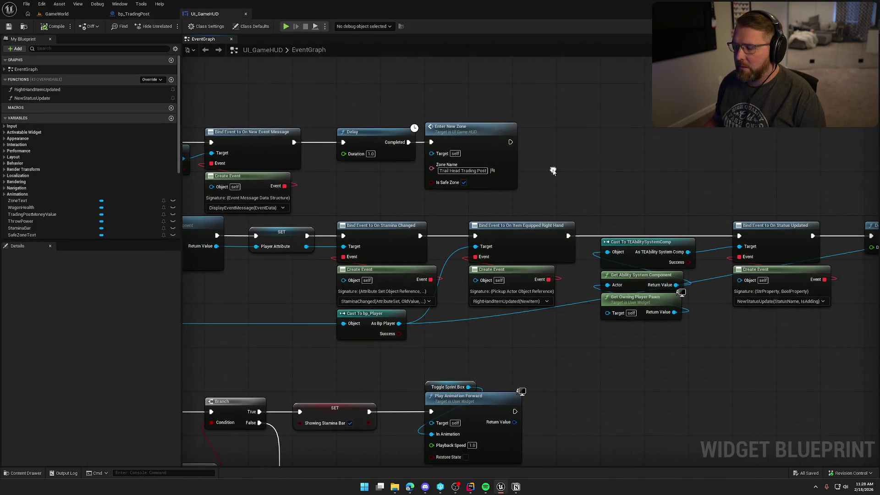
{"action": "left_click", "coordinate": [463, 170]}
{"action": "left_click", "coordinate": [57, 13]}
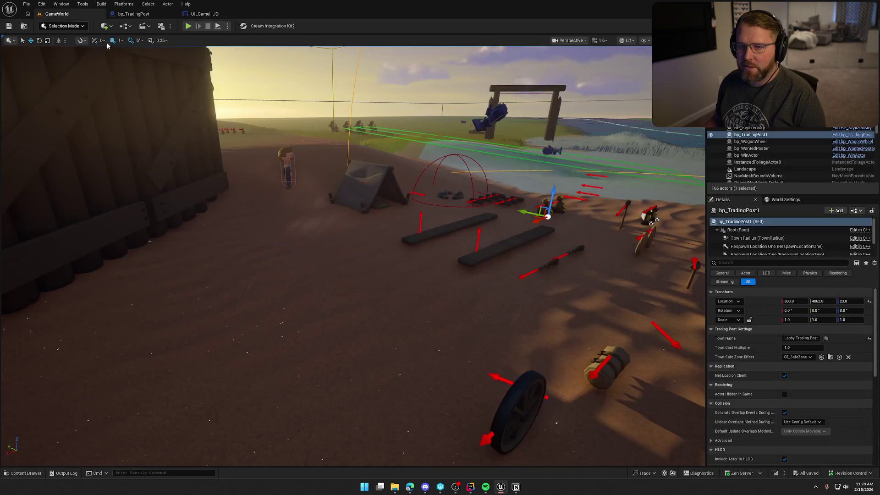
Open the TrailMap level from the Maps folder.
{"action": "left_click", "coordinate": [22, 473]}
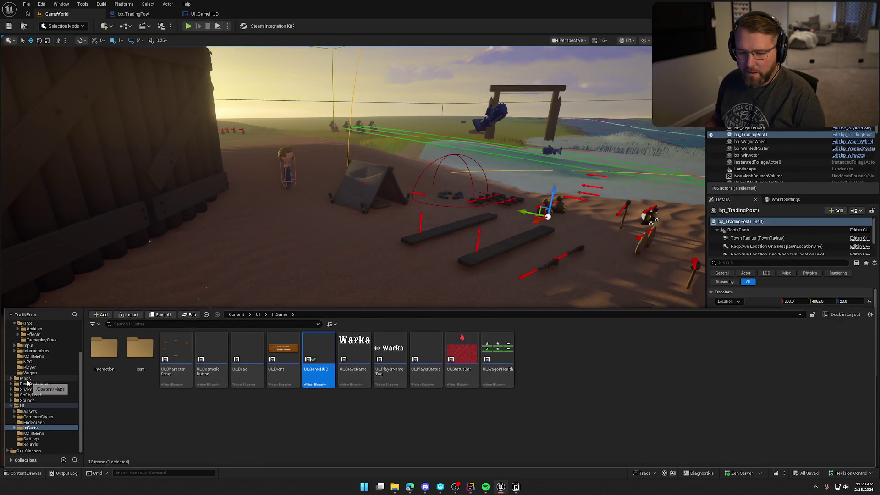
{"action": "left_click", "coordinate": [25, 378]}
{"action": "double_click", "coordinate": [248, 356]}
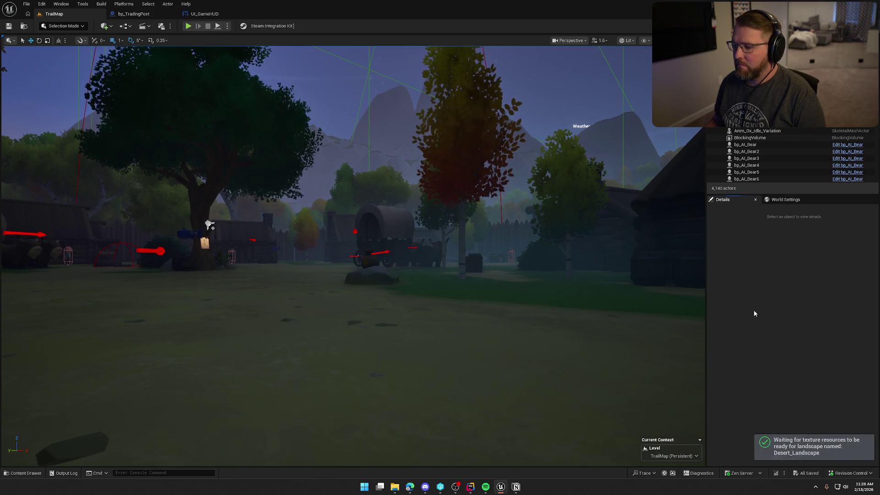
Read the starting trading post's Town Name, then select Enter New Zone's zone name in UI_GameHUD.
{"action": "mouse_move", "coordinate": [562, 252]}
{"action": "left_mouse_down"}
{"action": "mouse_move", "coordinate": [562, 330]}
{"action": "mouse_move", "coordinate": [554, 241]}
{"action": "left_mouse_up"}
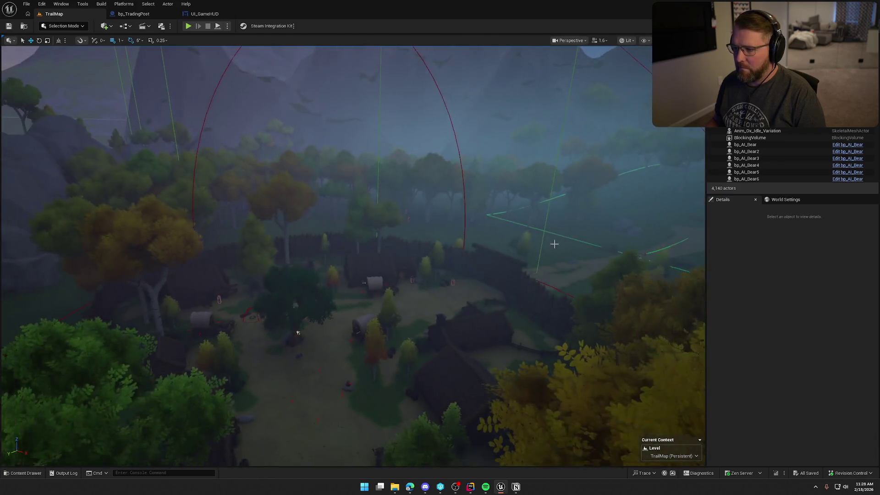
{"action": "left_click", "coordinate": [440, 105]}
{"action": "left_click", "coordinate": [441, 104]}
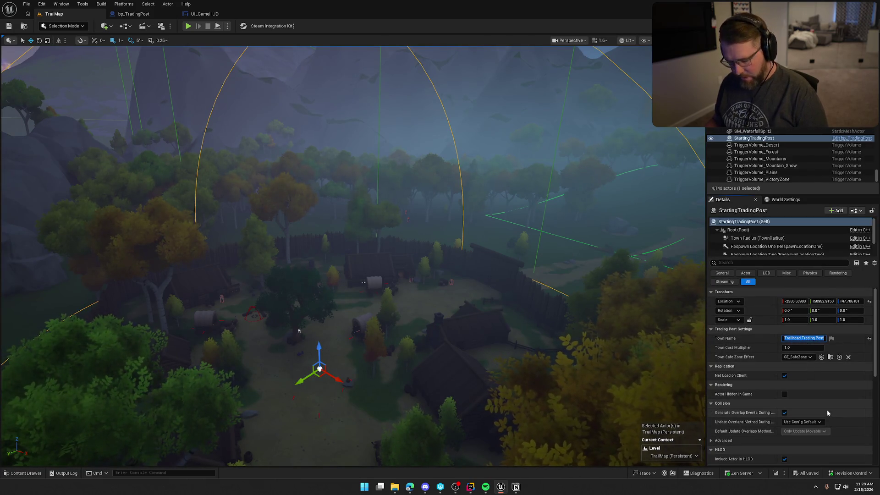
{"action": "left_click", "coordinate": [205, 14]}
{"action": "left_click", "coordinate": [463, 173]}
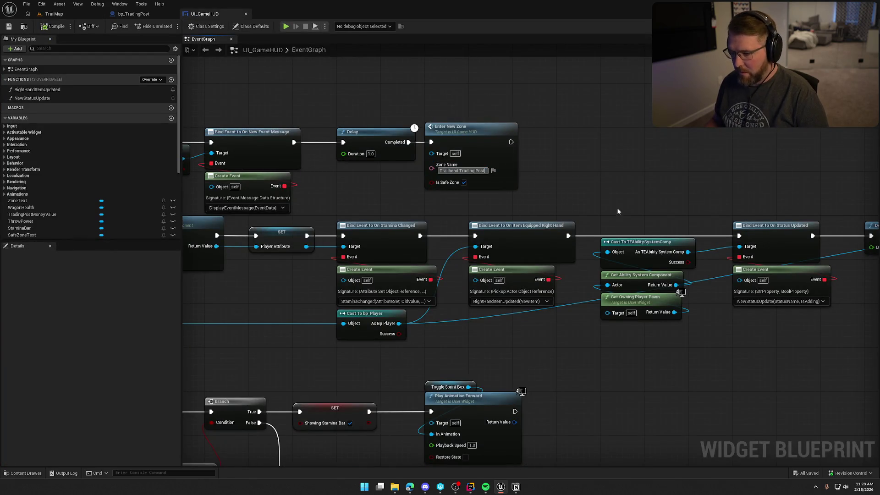
Confirm the zone name Trailhead Trading Post and save UI_GameHUD.
{"action": "key", "text": "Return"}
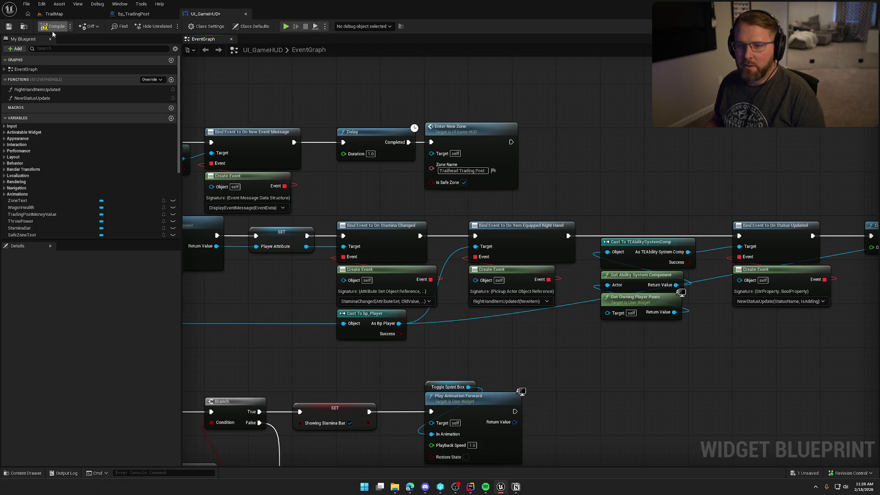
{"action": "key", "text": "ctrl+s"}
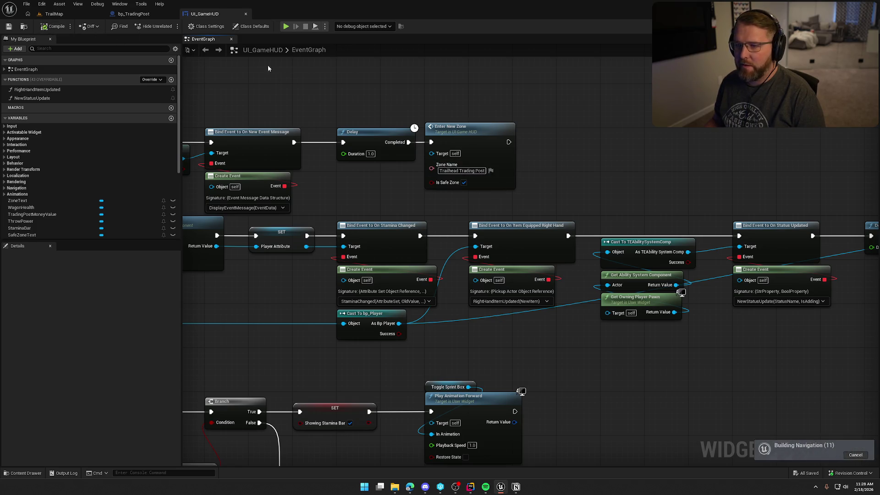
{"action": "left_click", "coordinate": [133, 14]}
{"action": "left_click", "coordinate": [54, 14]}
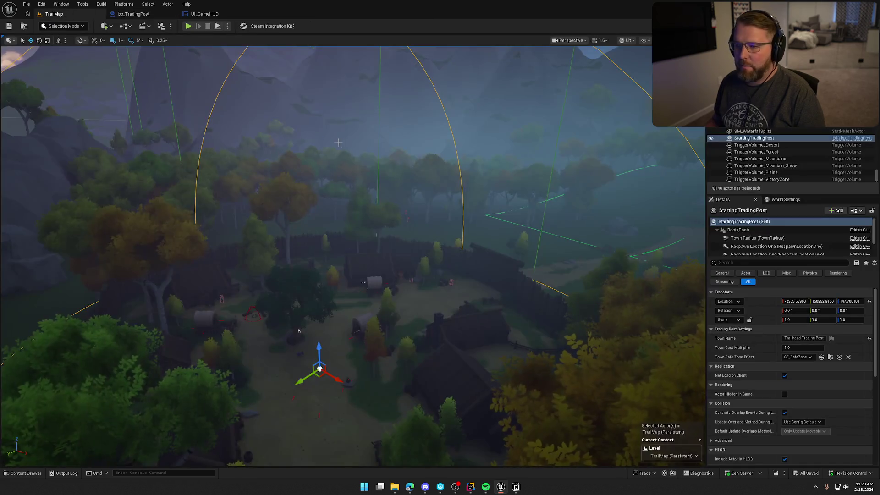
Frame the forest trigger volume and open the BP_WeatherZone2 actor's blueprint.
{"action": "left_click", "coordinate": [756, 152]}
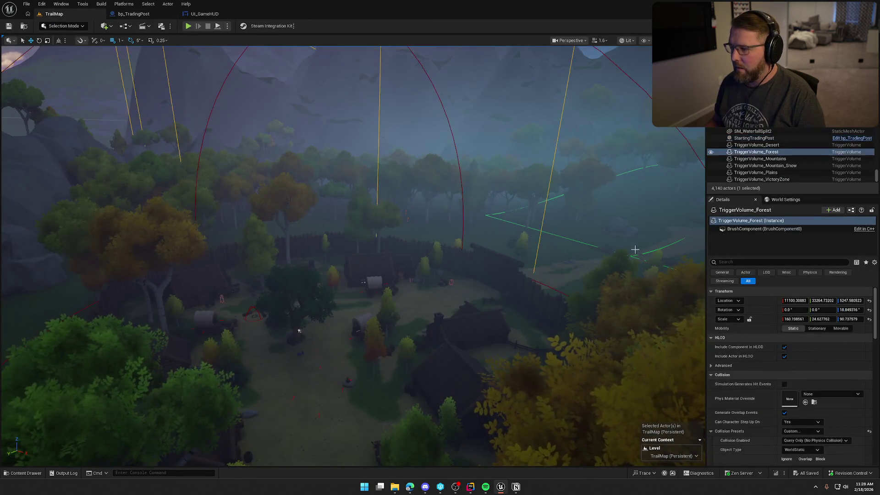
{"action": "key", "text": "f"}
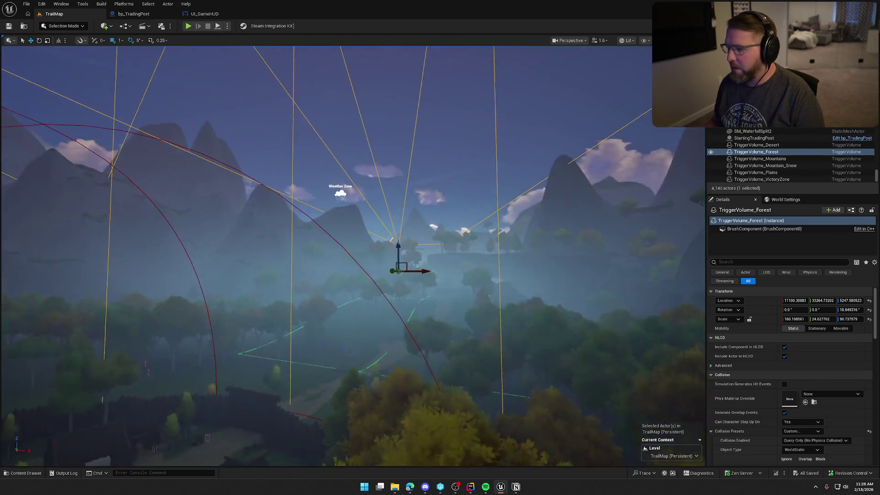
{"action": "left_click", "coordinate": [341, 195]}
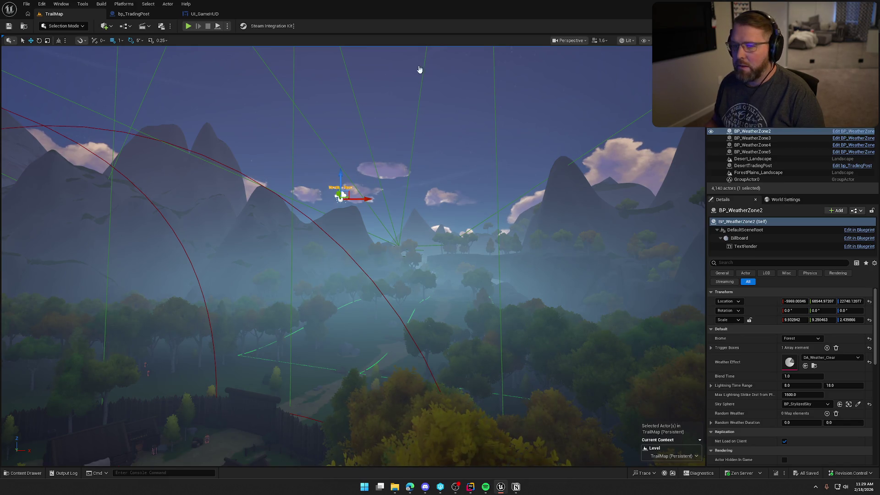
{"action": "key", "text": "ctrl+e"}
{"action": "scroll", "coordinate": [516, 197], "scroll_direction": "down", "scroll_amount": 2}
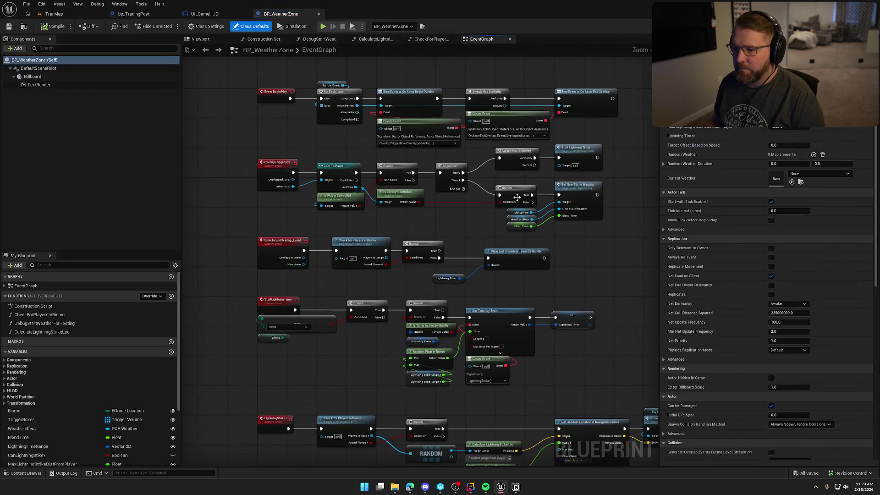
{"action": "scroll", "coordinate": [426, 156], "scroll_direction": "up", "scroll_amount": 3}
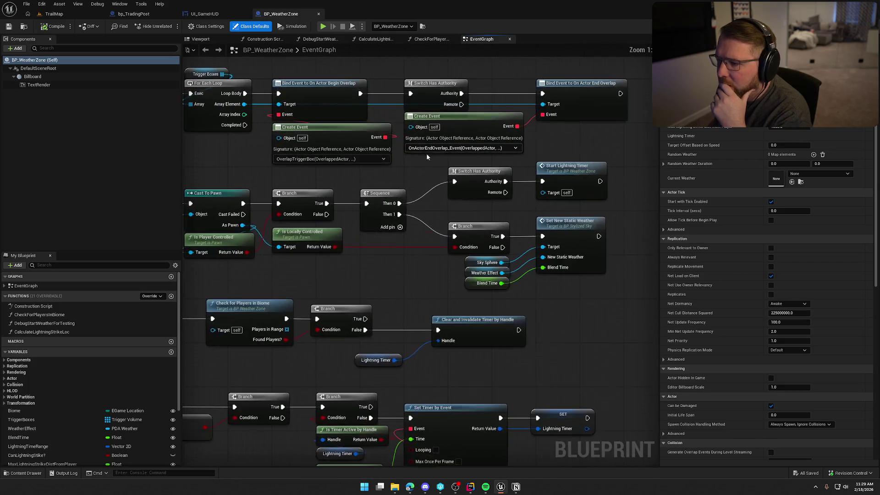
{"action": "left_click_drag", "start_coordinate": [588, 141], "coordinate": [607, 142]}
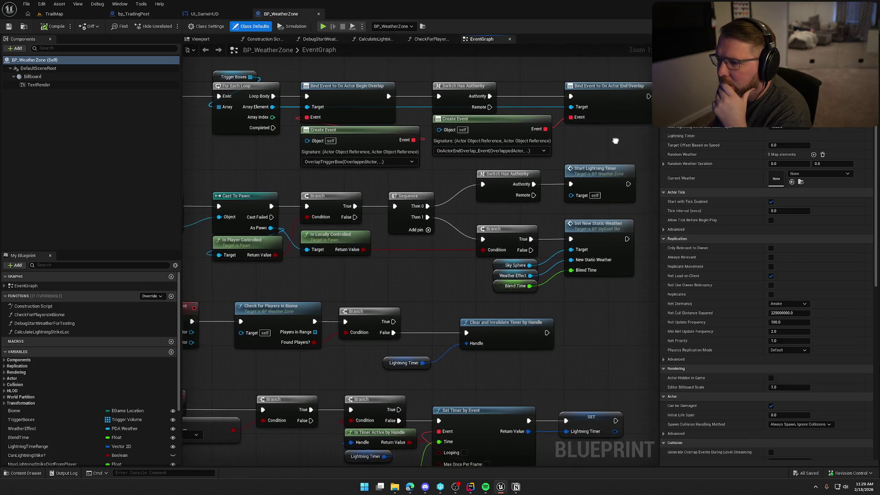
{"action": "left_click_drag", "start_coordinate": [327, 87], "coordinate": [388, 89]}
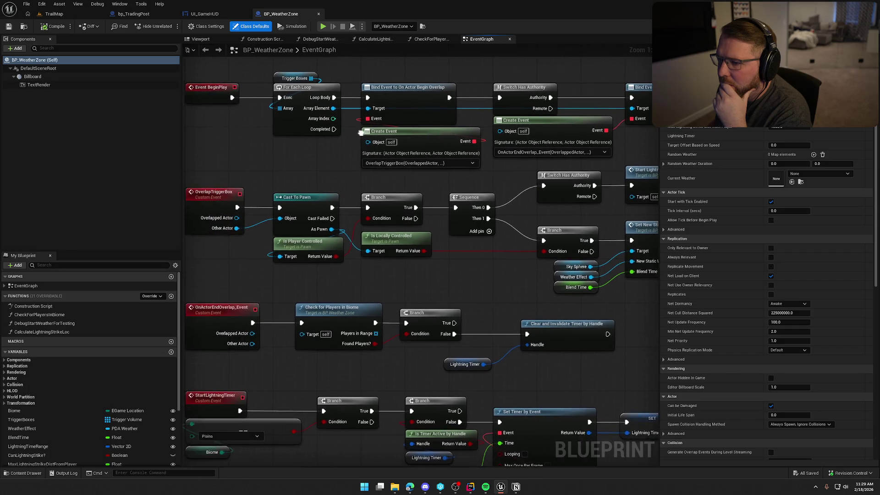
{"action": "mouse_move", "coordinate": [327, 174]}
{"action": "left_mouse_down"}
{"action": "mouse_move", "coordinate": [318, 144]}
{"action": "mouse_move", "coordinate": [307, 169]}
{"action": "left_mouse_up"}
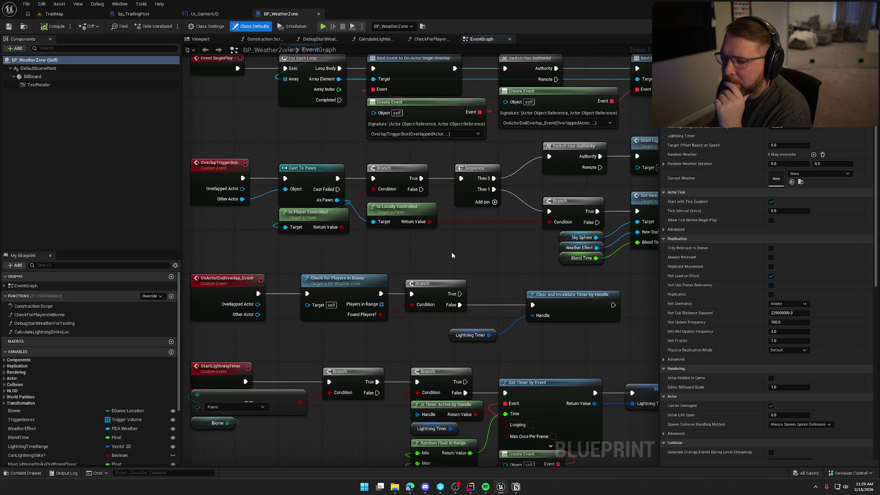
{"action": "left_click_drag", "start_coordinate": [376, 240], "coordinate": [302, 232]}
{"action": "left_click_drag", "start_coordinate": [396, 251], "coordinate": [500, 265]}
{"action": "mouse_move", "coordinate": [544, 216]}
{"action": "left_mouse_down"}
{"action": "mouse_move", "coordinate": [472, 216]}
{"action": "mouse_move", "coordinate": [519, 194]}
{"action": "left_mouse_up"}
{"action": "scroll", "coordinate": [567, 185], "scroll_direction": "down", "scroll_amount": 4}
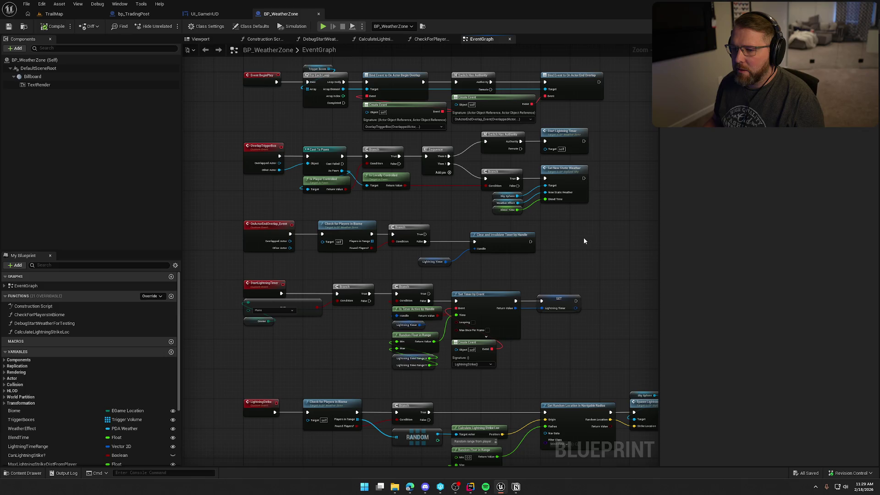
{"action": "scroll", "coordinate": [584, 240], "scroll_direction": "up", "scroll_amount": 4}
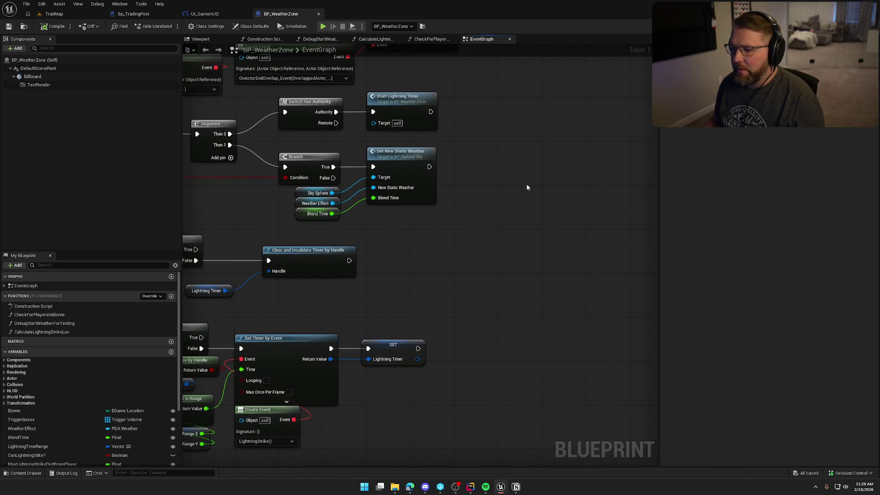
{"action": "mouse_move", "coordinate": [411, 248]}
{"action": "left_mouse_down"}
{"action": "mouse_move", "coordinate": [576, 240]}
{"action": "mouse_move", "coordinate": [483, 235]}
{"action": "left_mouse_up"}
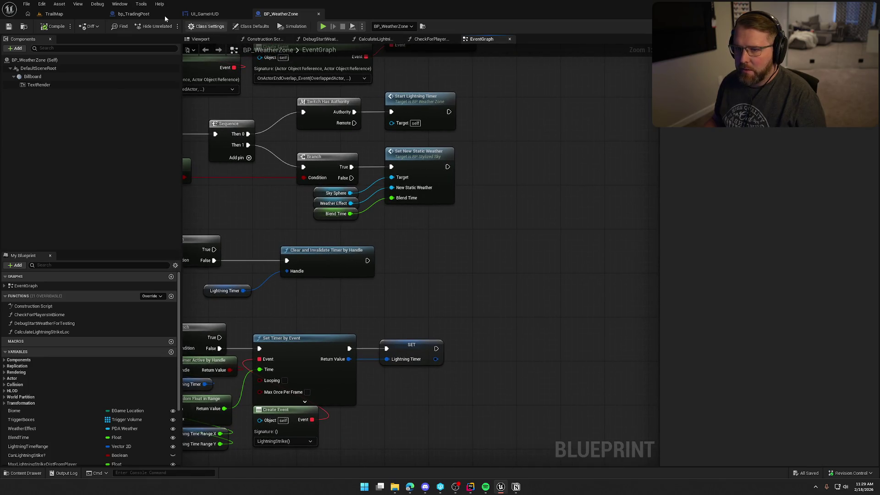
Copy bp_TradingPost's Get Player Controller, Cast To PC_InGame and Cast To UI_GameHUD nodes.
{"action": "left_click", "coordinate": [137, 14]}
{"action": "mouse_move", "coordinate": [217, 138]}
{"action": "left_mouse_down"}
{"action": "mouse_move", "coordinate": [254, 139]}
{"action": "mouse_move", "coordinate": [383, 289]}
{"action": "mouse_move", "coordinate": [564, 292]}
{"action": "left_mouse_up"}
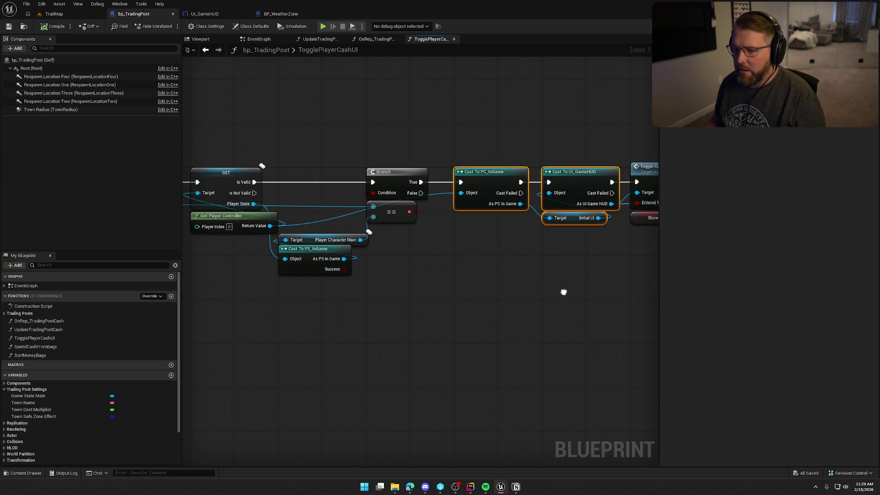
{"action": "left_click", "coordinate": [270, 227]}
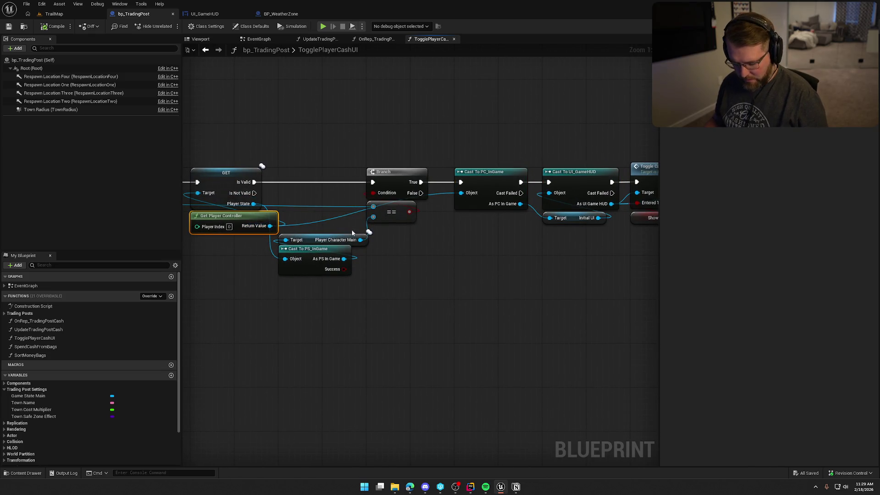
{"action": "key", "text": "ctrl+v"}
{"action": "left_click_drag", "start_coordinate": [523, 237], "coordinate": [461, 193]}
{"action": "left_click_drag", "start_coordinate": [474, 226], "coordinate": [487, 216]}
{"action": "scroll", "coordinate": [334, 271], "scroll_direction": "down", "scroll_amount": 2}
{"action": "left_click_drag", "start_coordinate": [346, 159], "coordinate": [436, 251]}
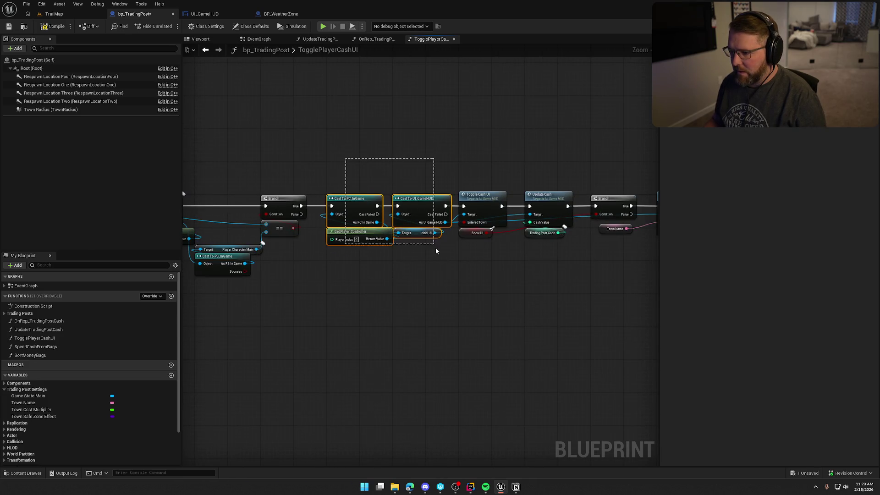
{"action": "mouse_move", "coordinate": [558, 299]}
{"action": "left_mouse_down"}
{"action": "mouse_move", "coordinate": [418, 296]}
{"action": "mouse_move", "coordinate": [442, 294]}
{"action": "left_mouse_up"}
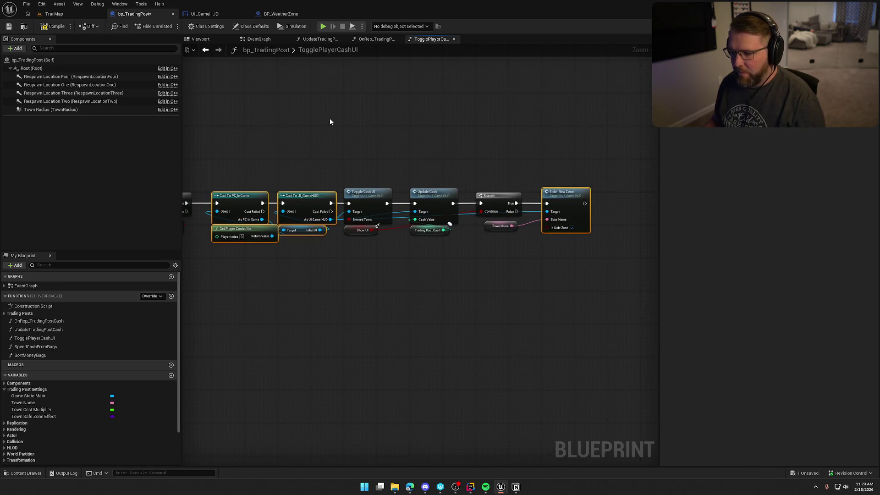
Paste the cast nodes into BP_WeatherZone, chained after Set New Static Weather.
{"action": "left_click", "coordinate": [281, 14]}
{"action": "key", "text": "ctrl+v"}
{"action": "mouse_move", "coordinate": [412, 174]}
{"action": "left_mouse_down"}
{"action": "mouse_move", "coordinate": [462, 169]}
{"action": "mouse_move", "coordinate": [383, 174]}
{"action": "left_mouse_up"}
{"action": "left_click_drag", "start_coordinate": [464, 179], "coordinate": [442, 172]}
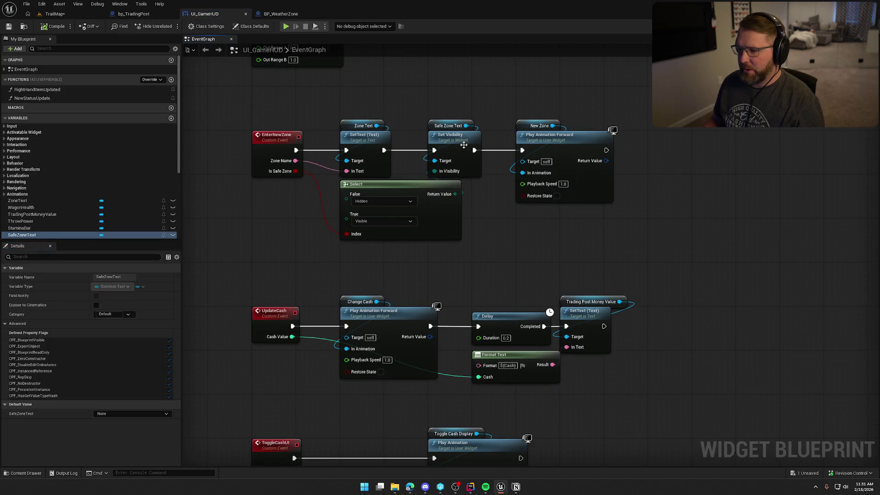
Add SetText on Safe Zone Text fed by a Select on Is Safe Zone: "Safe Zone" / "Danger Zone".
{"action": "left_click_drag", "start_coordinate": [466, 125], "coordinate": [506, 85]}
{"action": "type", "text": "set text"}
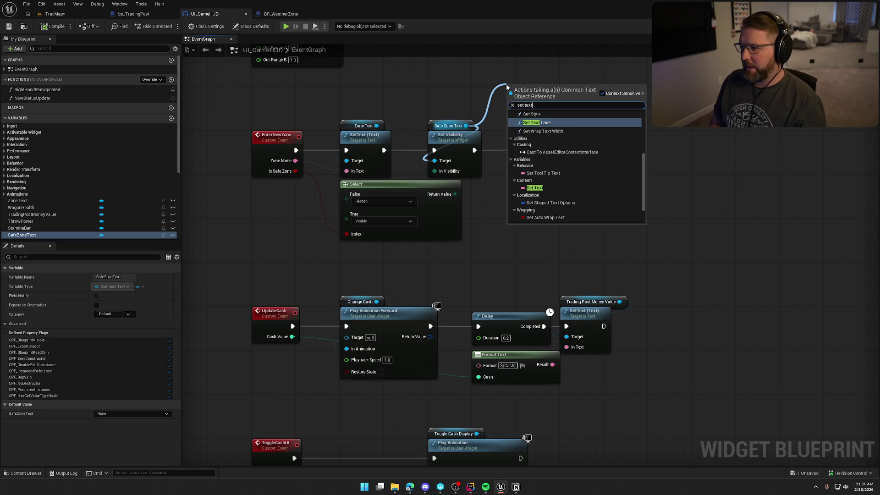
{"action": "left_click", "coordinate": [535, 188]}
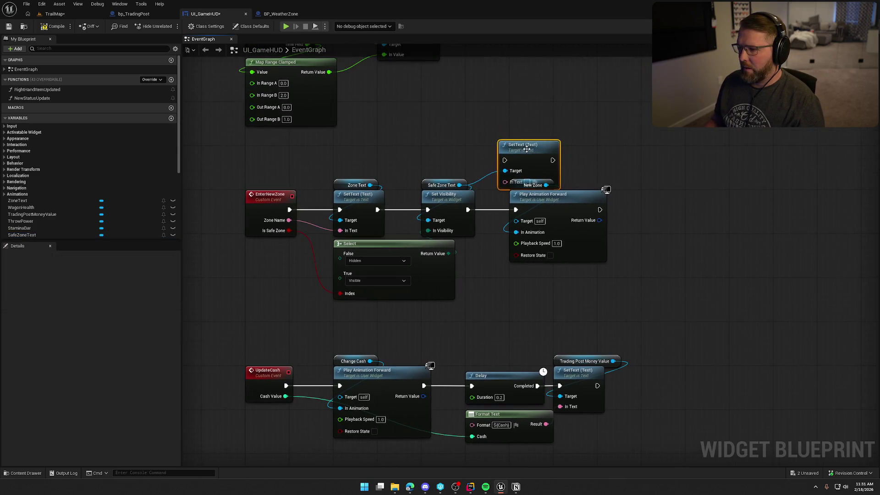
{"action": "mouse_move", "coordinate": [504, 159]}
{"action": "left_mouse_down"}
{"action": "mouse_move", "coordinate": [480, 222]}
{"action": "mouse_move", "coordinate": [436, 241]}
{"action": "mouse_move", "coordinate": [473, 222]}
{"action": "mouse_move", "coordinate": [444, 123]}
{"action": "left_mouse_up"}
{"action": "type", "text": "selec"}
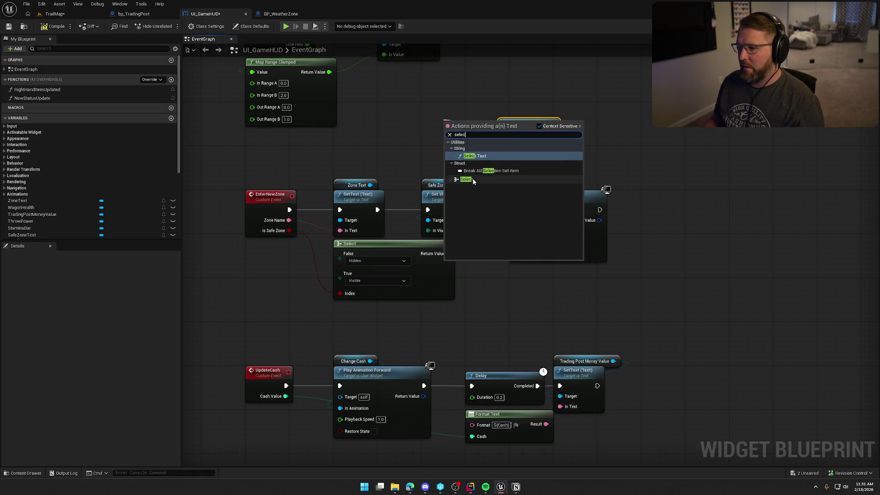
{"action": "left_click", "coordinate": [466, 179]}
{"action": "left_click_drag", "start_coordinate": [411, 150], "coordinate": [290, 230]}
{"action": "left_click", "coordinate": [428, 135]}
{"action": "type", "text": "Safe Zone"}
{"action": "left_click", "coordinate": [430, 123]}
{"action": "type", "text": "Danger Zon"}
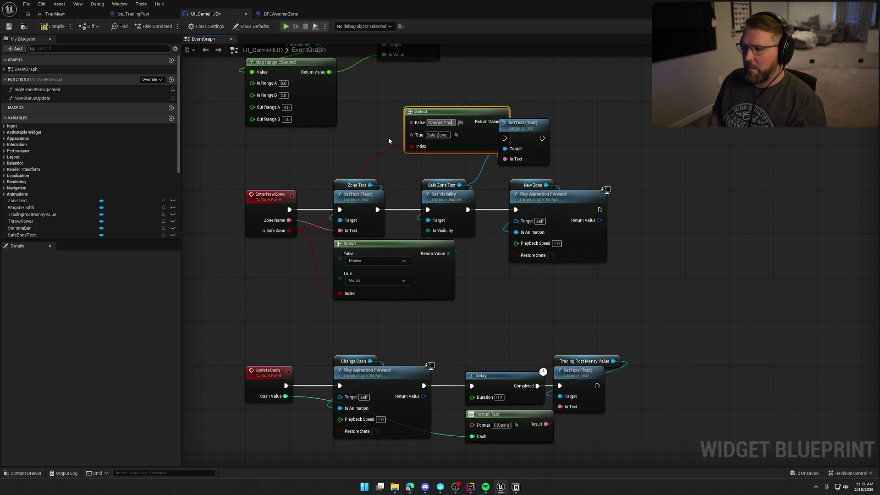
{"action": "type", "text": "e"}
Delete the old Set Visibility and its Select, chaining the new SetText after Zone Text's SetText.
{"action": "left_click_drag", "start_coordinate": [460, 117], "coordinate": [427, 118]}
{"action": "left_click_drag", "start_coordinate": [454, 281], "coordinate": [481, 335]}
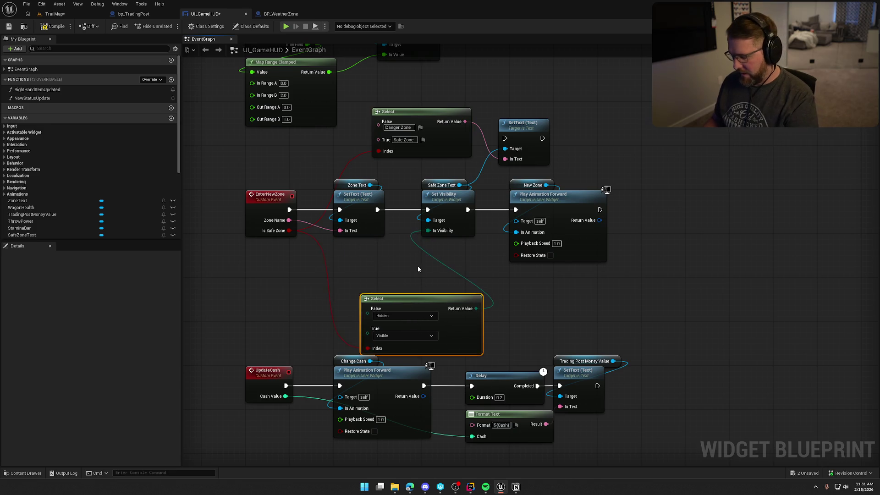
{"action": "key", "text": "Delete"}
{"action": "left_click", "coordinate": [452, 202]}
{"action": "key", "text": "Delete"}
{"action": "mouse_move", "coordinate": [523, 123]}
{"action": "left_mouse_down"}
{"action": "mouse_move", "coordinate": [455, 194]}
{"action": "mouse_move", "coordinate": [374, 211]}
{"action": "left_mouse_up"}
{"action": "mouse_move", "coordinate": [377, 210]}
{"action": "left_mouse_down"}
{"action": "mouse_move", "coordinate": [435, 211]}
{"action": "mouse_move", "coordinate": [445, 182]}
{"action": "mouse_move", "coordinate": [443, 197]}
{"action": "left_mouse_up"}
{"action": "left_click_drag", "start_coordinate": [435, 120], "coordinate": [396, 252]}
{"action": "left_click", "coordinate": [467, 295]}
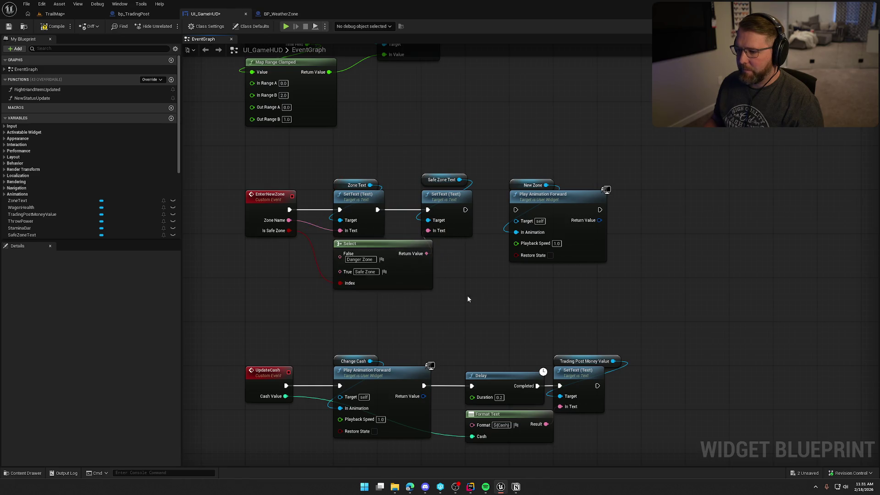
Insert a Set Style node for Safe Zone Text between its SetText and Play Animation Forward.
{"action": "left_click_drag", "start_coordinate": [507, 194], "coordinate": [620, 188]}
{"action": "left_click", "coordinate": [494, 211]}
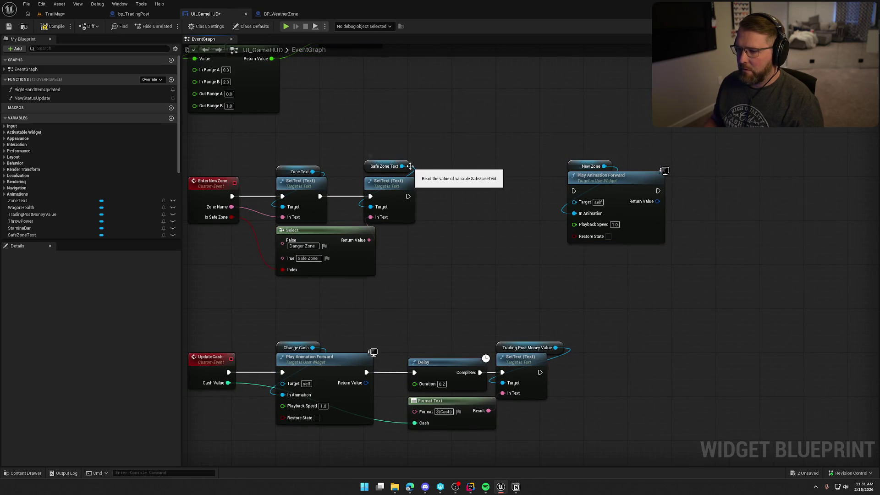
{"action": "mouse_move", "coordinate": [402, 166]}
{"action": "left_mouse_down"}
{"action": "mouse_move", "coordinate": [445, 173]}
{"action": "mouse_move", "coordinate": [360, 169]}
{"action": "mouse_move", "coordinate": [440, 183]}
{"action": "left_mouse_up"}
{"action": "left_click", "coordinate": [367, 166]}
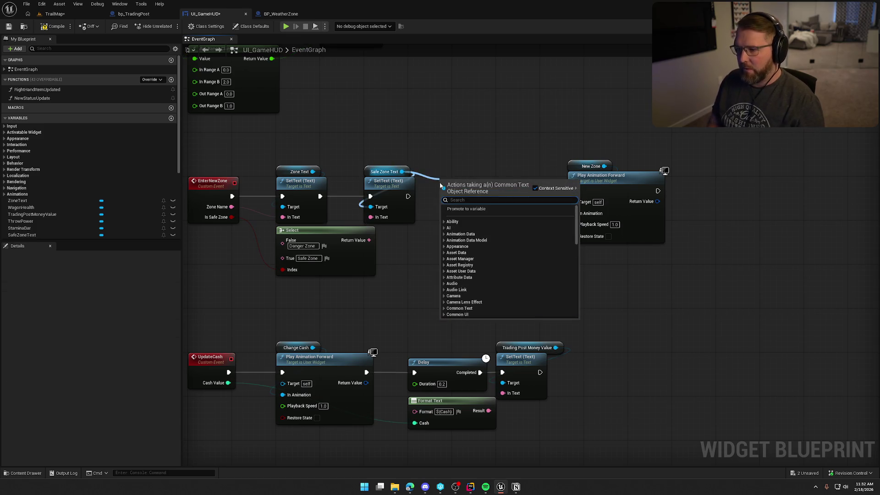
{"action": "type", "text": "set common text"}
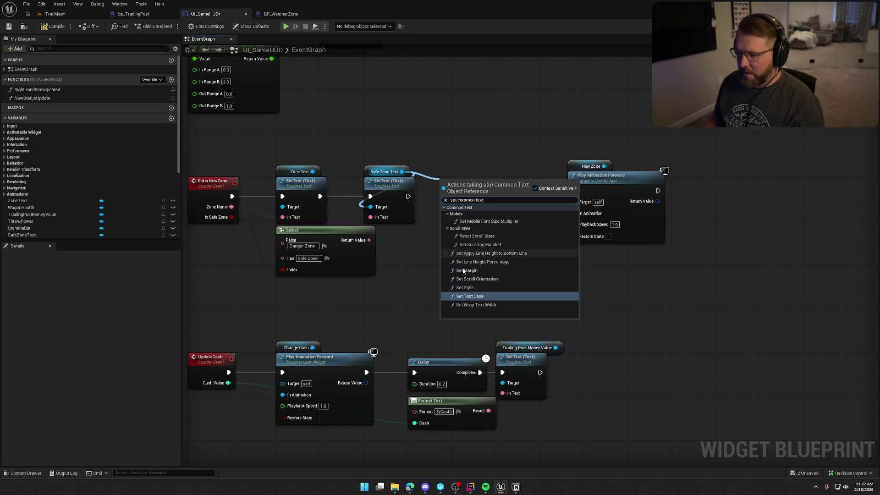
{"action": "left_click", "coordinate": [473, 287]}
{"action": "left_click", "coordinate": [463, 224]}
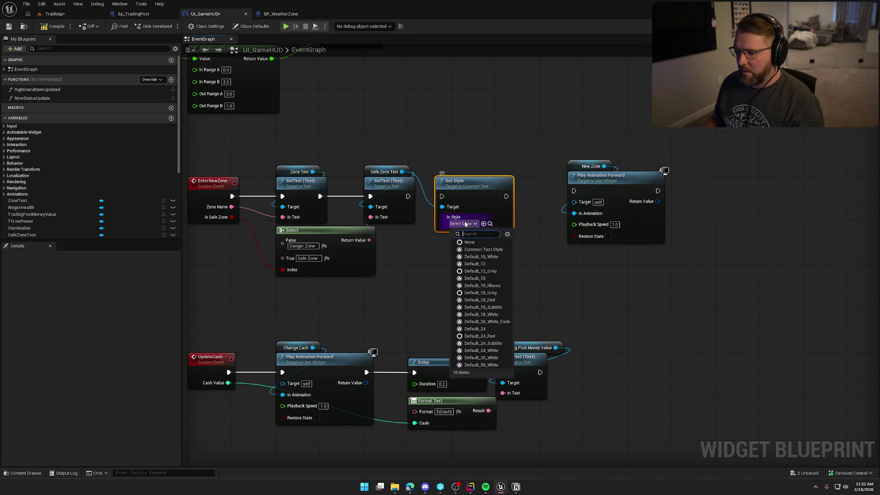
{"action": "left_click", "coordinate": [463, 224]}
{"action": "left_click_drag", "start_coordinate": [408, 197], "coordinate": [483, 191]}
{"action": "left_click_drag", "start_coordinate": [563, 144], "coordinate": [651, 220]}
{"action": "left_click_drag", "start_coordinate": [580, 193], "coordinate": [524, 197]}
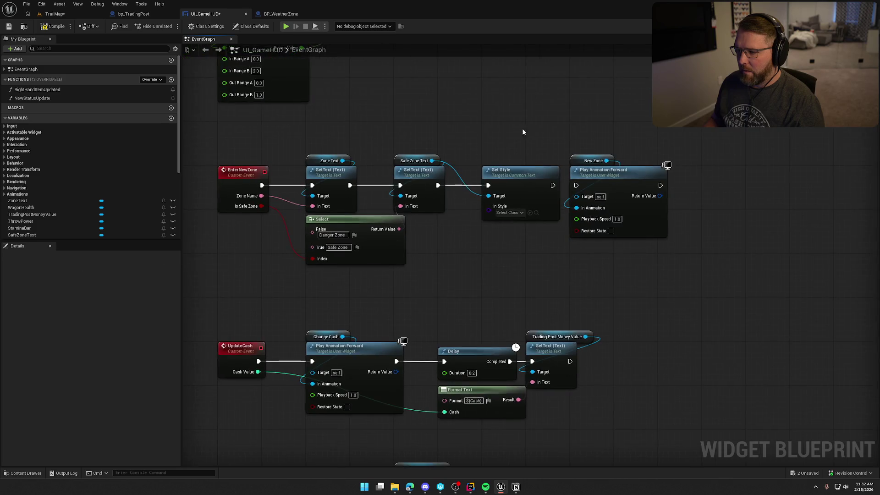
{"action": "left_click_drag", "start_coordinate": [579, 188], "coordinate": [578, 185]}
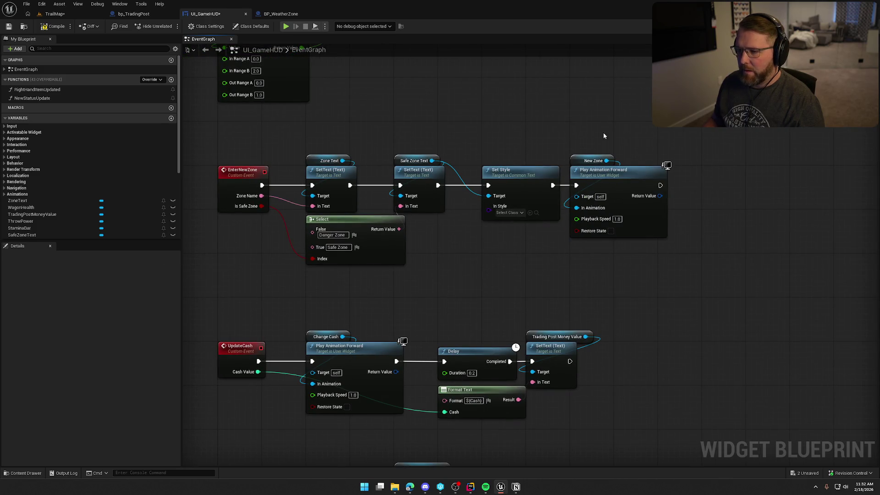
{"action": "left_click", "coordinate": [842, 26]}
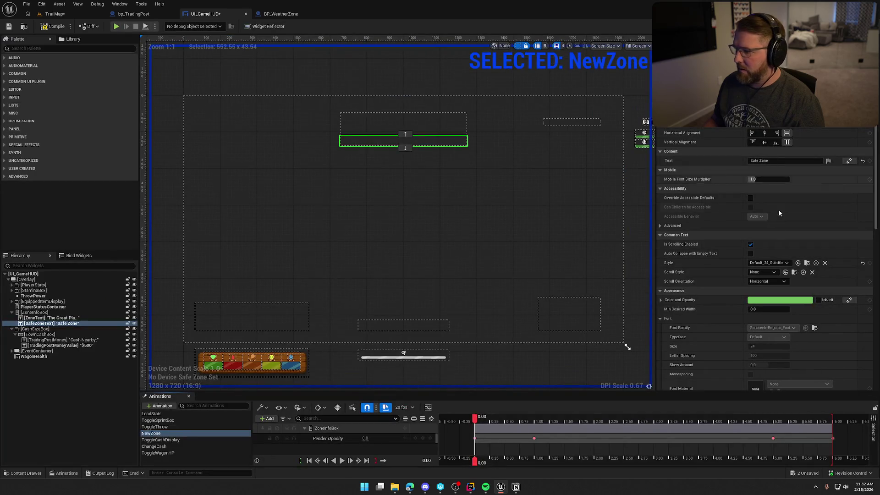
{"action": "left_click", "coordinate": [865, 26]}
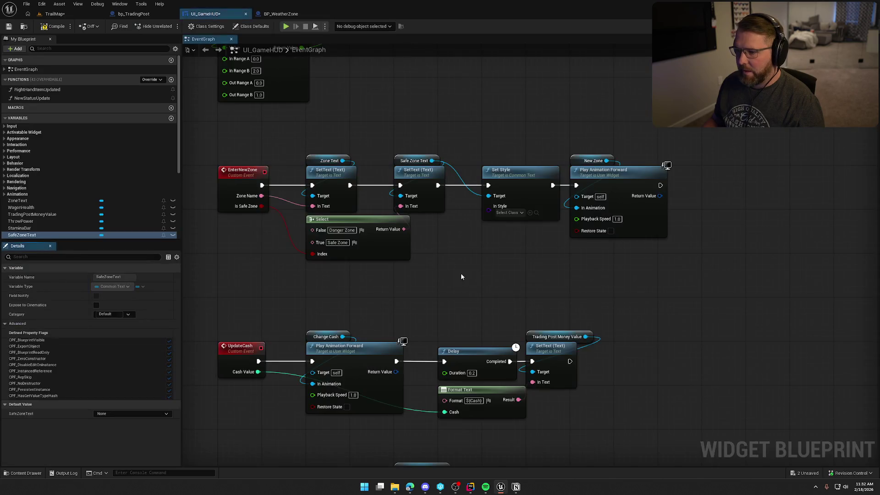
Drive In Style with a Select on Is Safe Zone, Default_24_Red for danger, and save.
{"action": "left_click_drag", "start_coordinate": [460, 192], "coordinate": [446, 207]}
{"action": "type", "text": "select"}
{"action": "key", "text": "Return"}
{"action": "left_click_drag", "start_coordinate": [448, 260], "coordinate": [240, 187]}
{"action": "left_click_drag", "start_coordinate": [480, 209], "coordinate": [461, 205]}
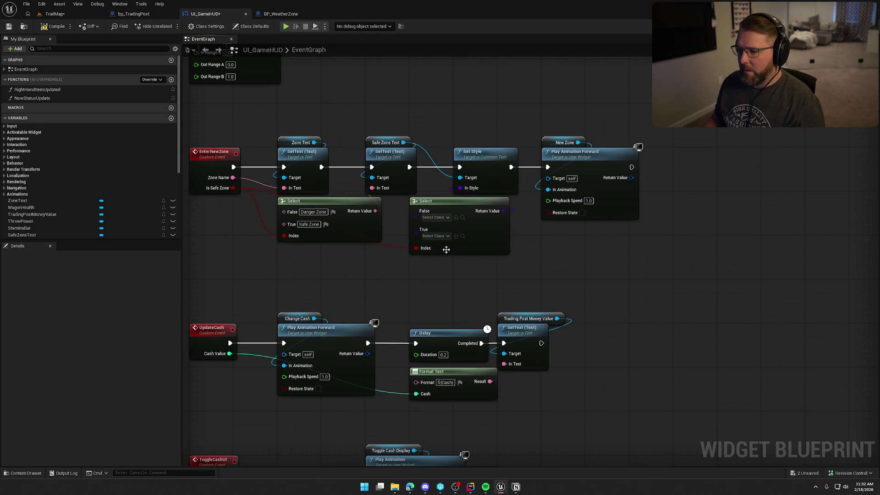
{"action": "left_click", "coordinate": [434, 236]}
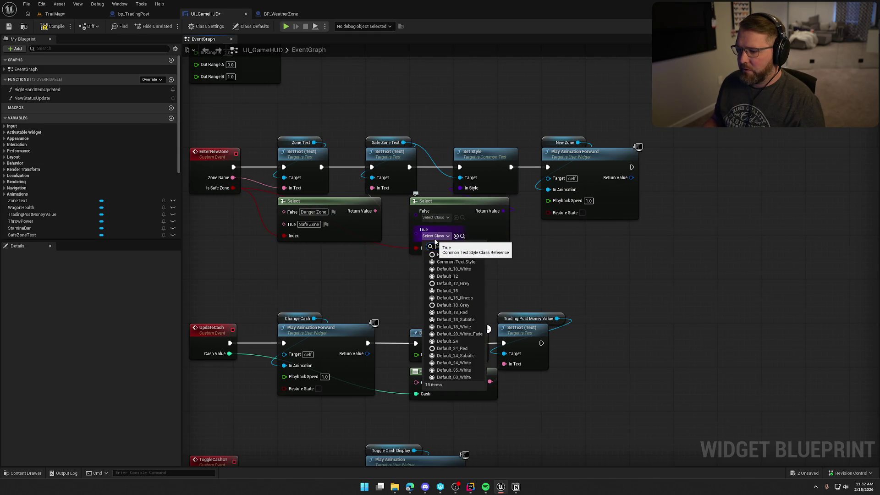
{"action": "left_click", "coordinate": [456, 355]}
{"action": "left_click", "coordinate": [435, 217]}
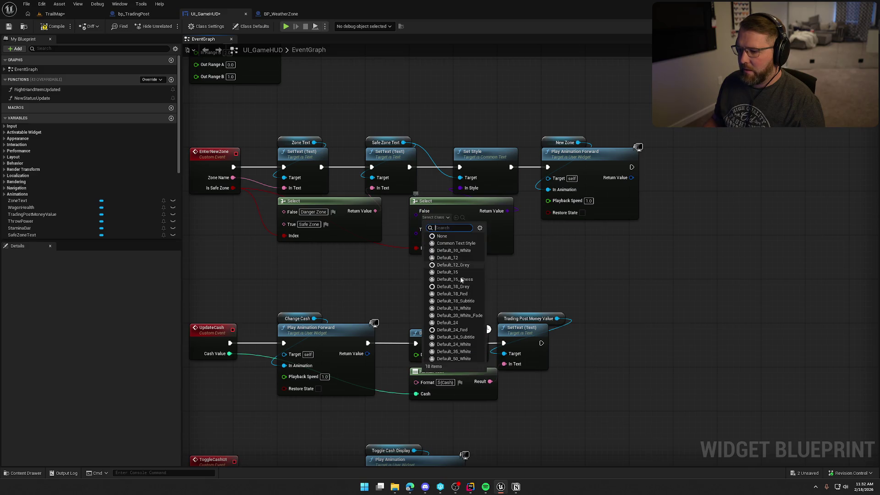
{"action": "left_click", "coordinate": [464, 331]}
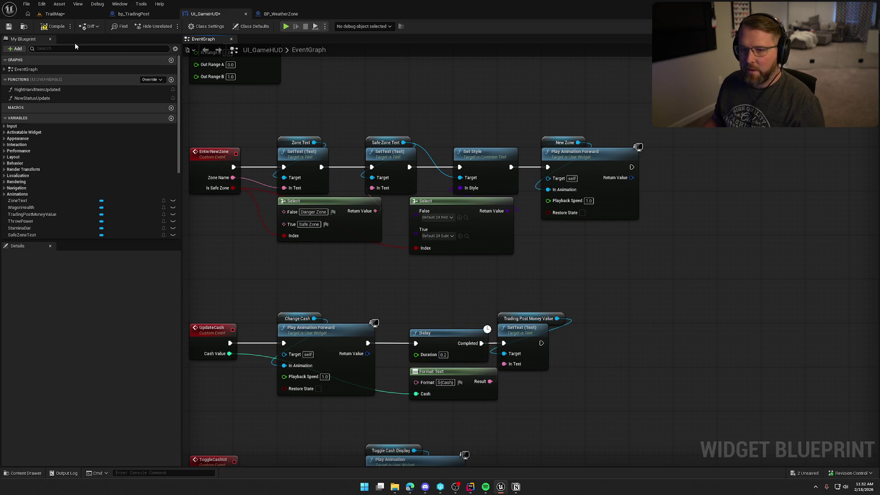
{"action": "key", "text": "ctrl+s"}
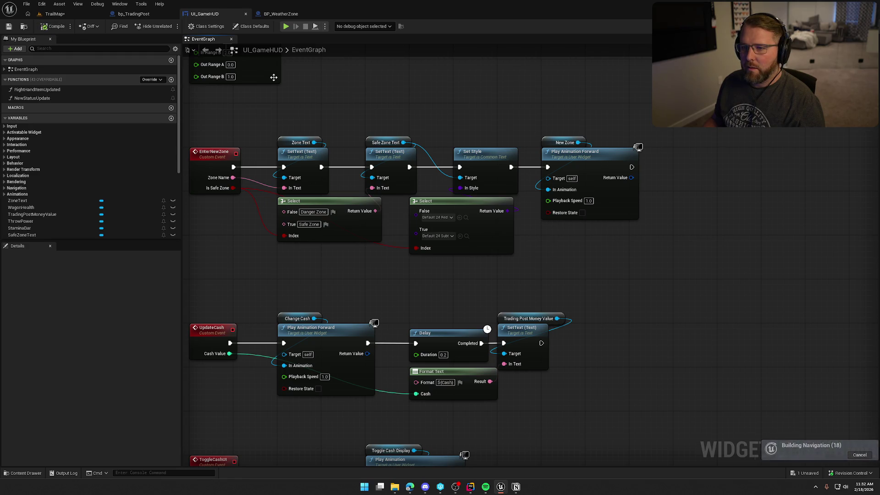
{"action": "left_click", "coordinate": [282, 14]}
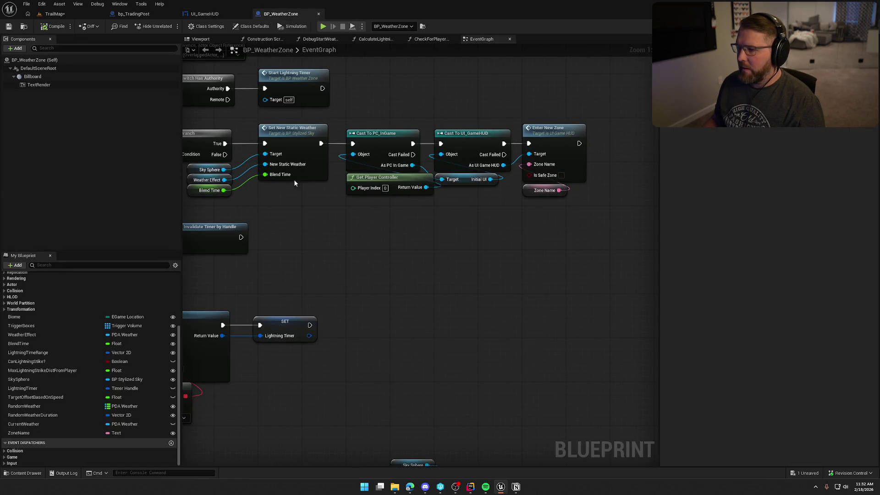
Focus BP_WeatherZone2 in TrailMap and select its Zone Name field.
{"action": "left_click", "coordinate": [54, 14]}
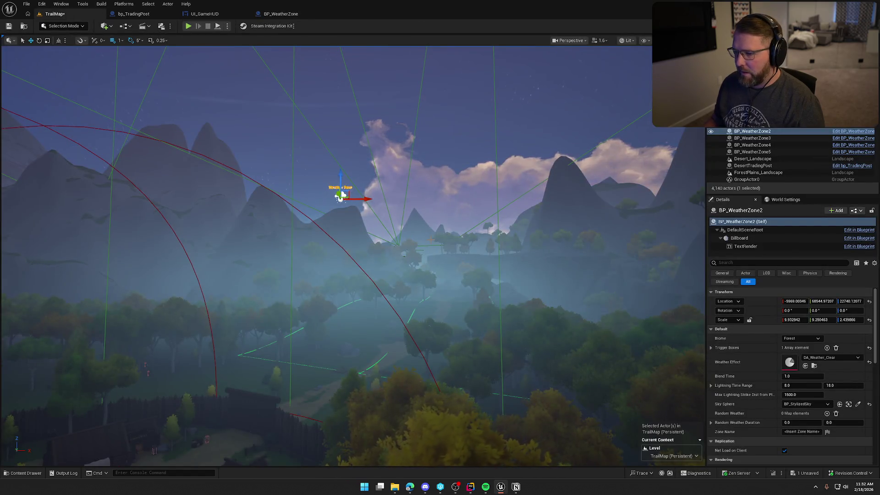
{"action": "key", "text": "f"}
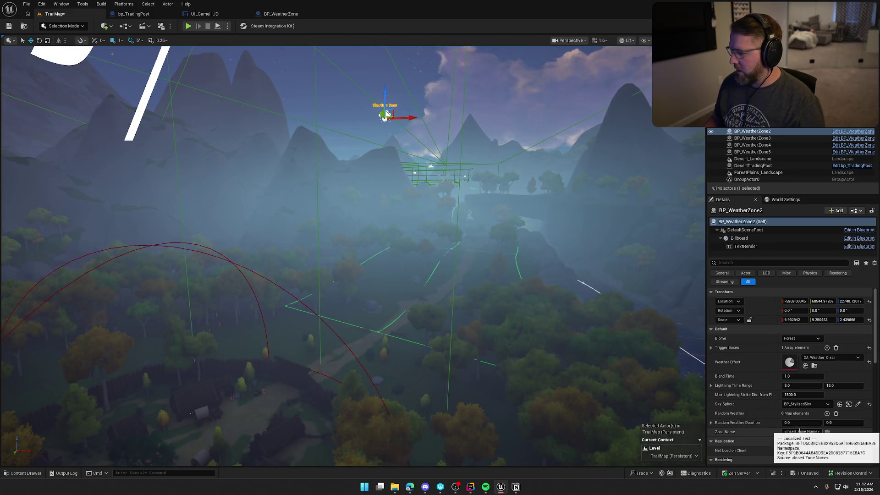
{"action": "left_click", "coordinate": [802, 431]}
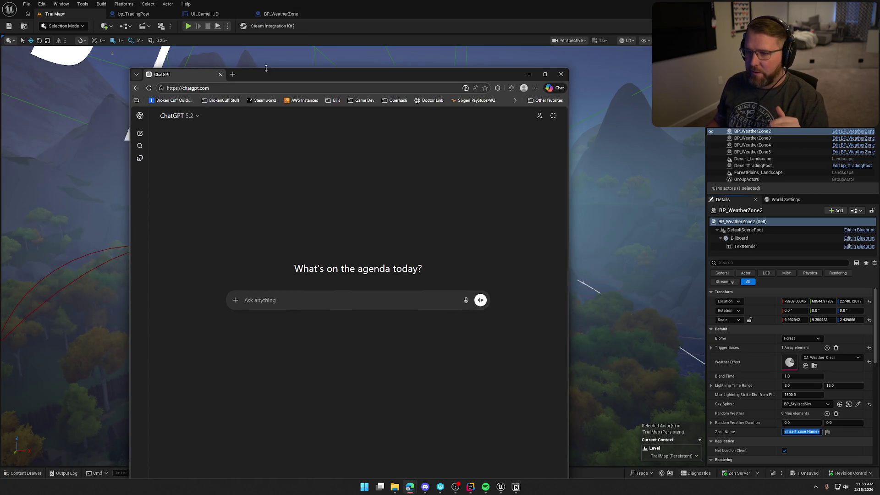
Ask ChatGPT for name ideas for the 1800s game's easy forest zone where you learn the wagon.
{"action": "double_click", "coordinate": [279, 73]}
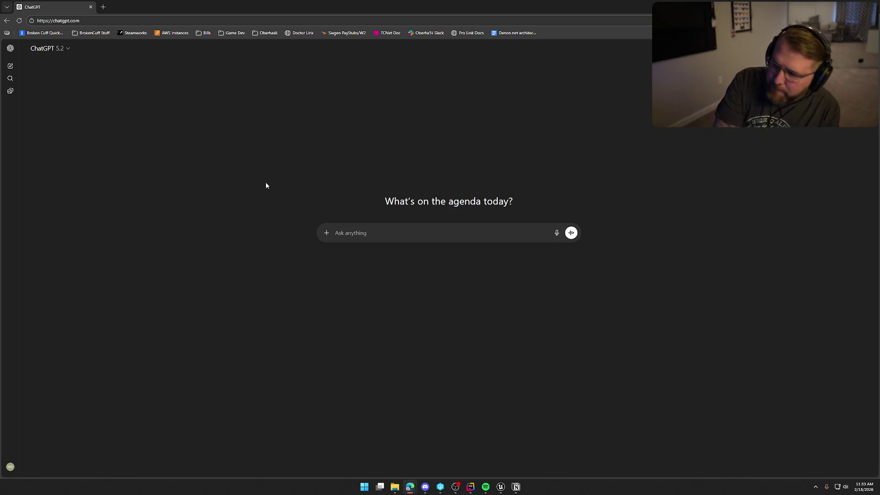
{"action": "type", "text": "i need help naming the diffe"}
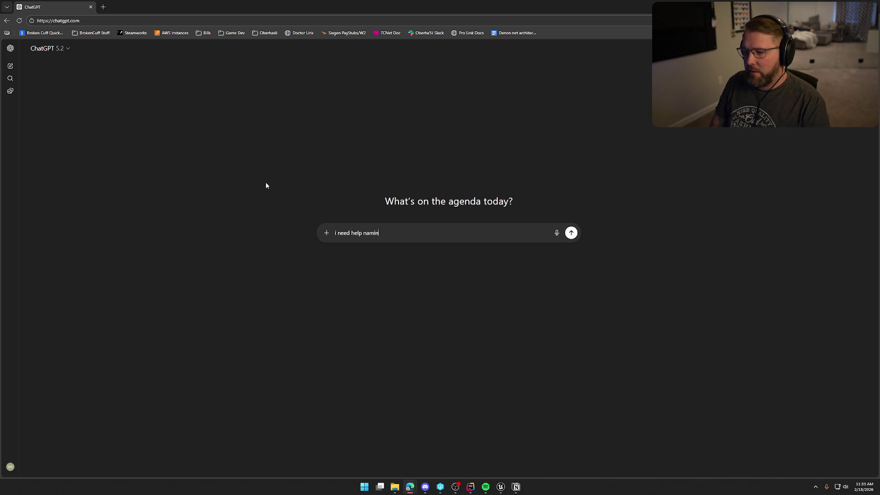
{"action": "type", "text": "rent zones"}
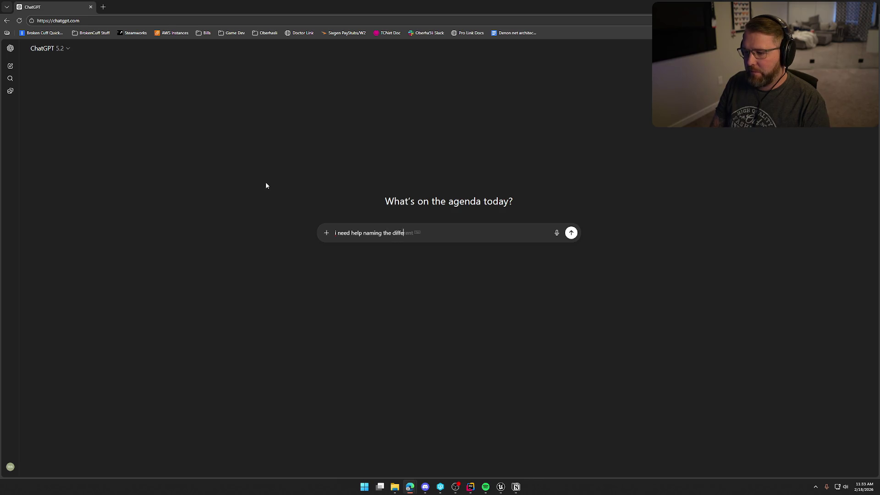
{"action": "type", "text": " in m"}
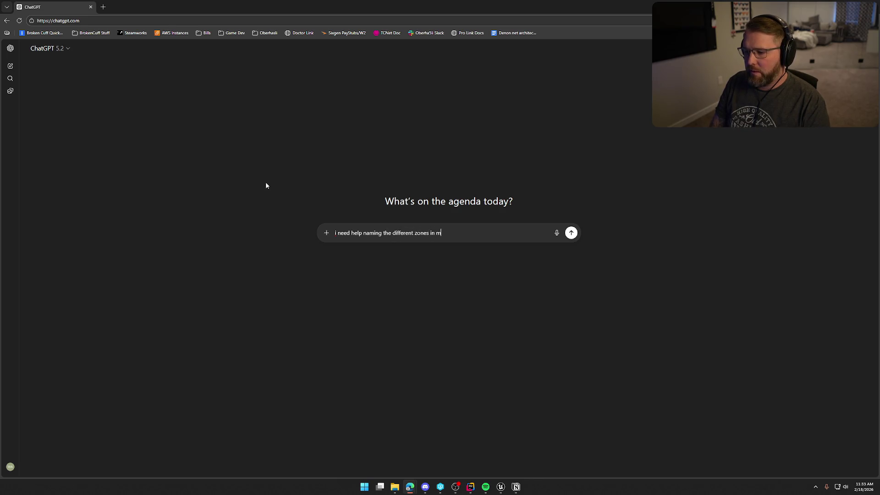
{"action": "type", "text": "y game. its"}
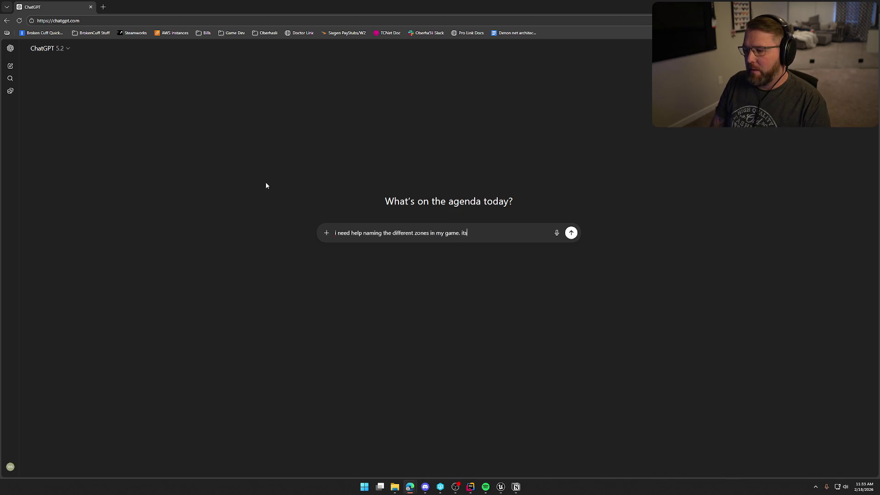
{"action": "type", "text": " set in the 1800s and i would like to have some "}
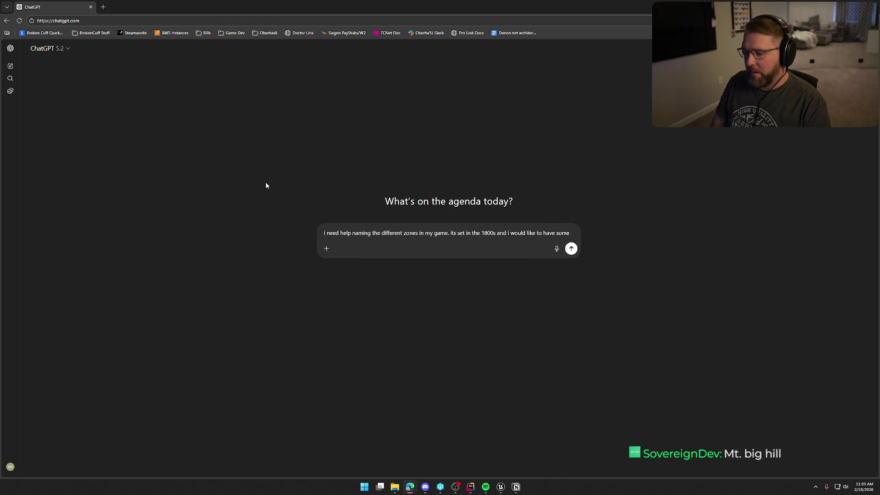
{"action": "type", "text": "either puns or silly nams"}
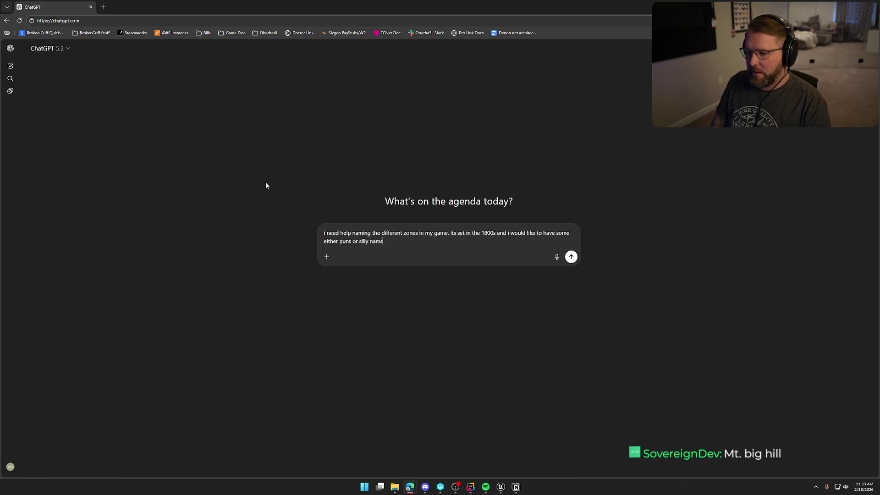
{"action": "key", "text": "BackSpace"}
{"action": "type", "text": "es for each zone."}
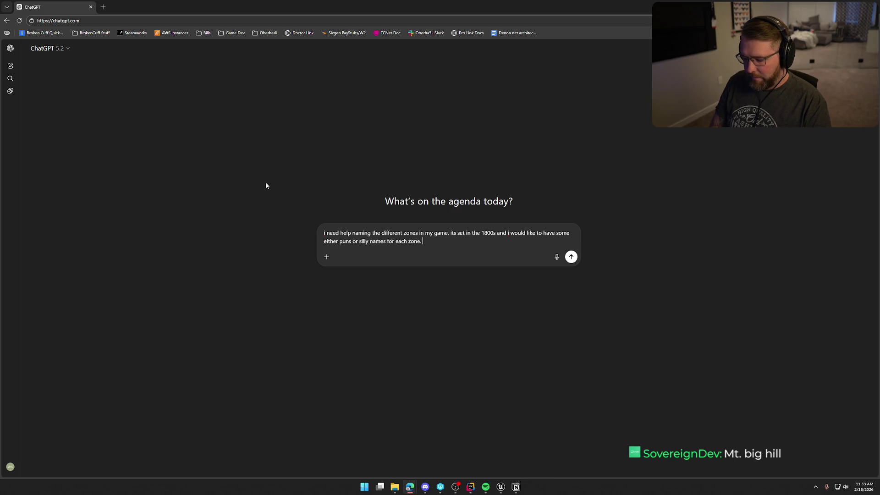
{"action": "type", "text": "we will go through each zone and i j"}
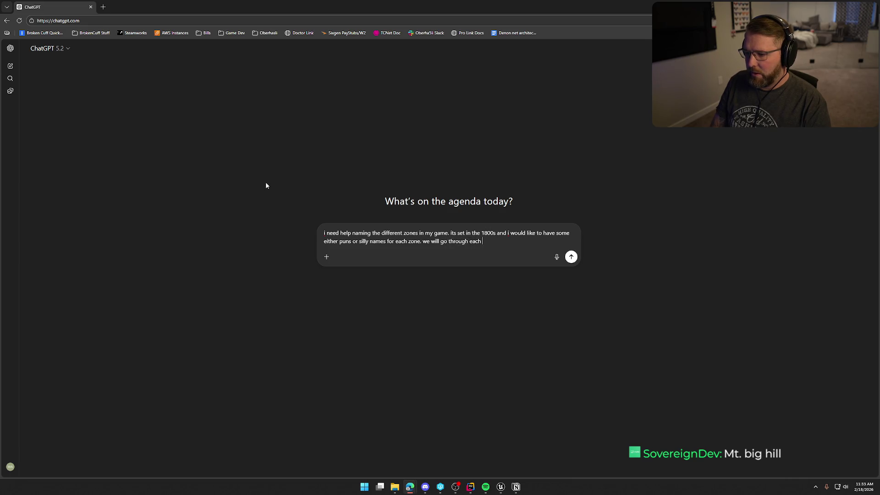
{"action": "type", "text": "ust"}
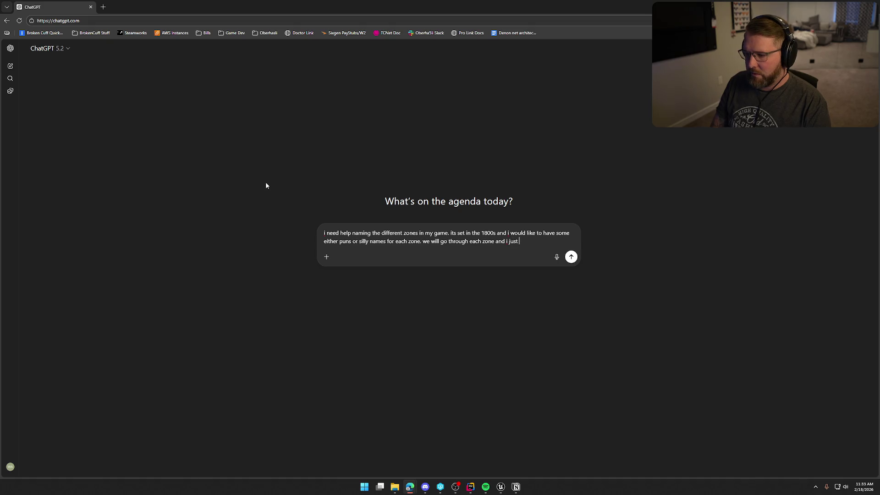
{"action": "type", "text": " want you to c"}
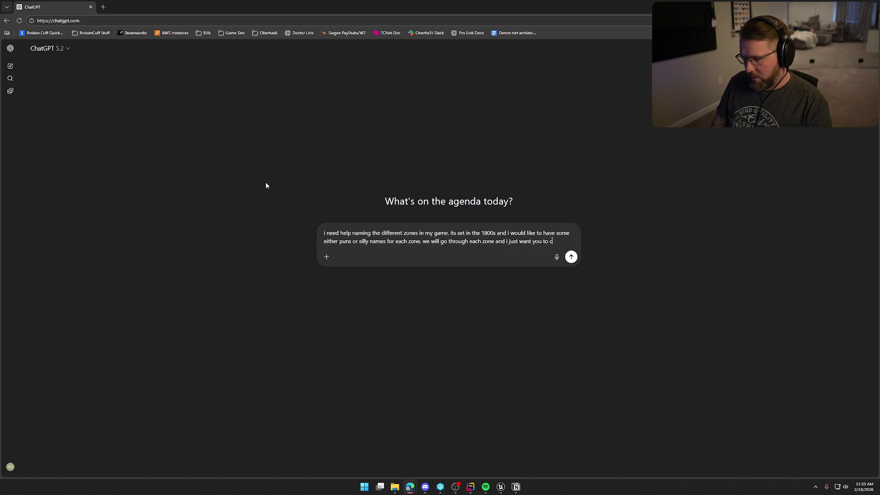
{"action": "type", "text": "ome up with a list o"}
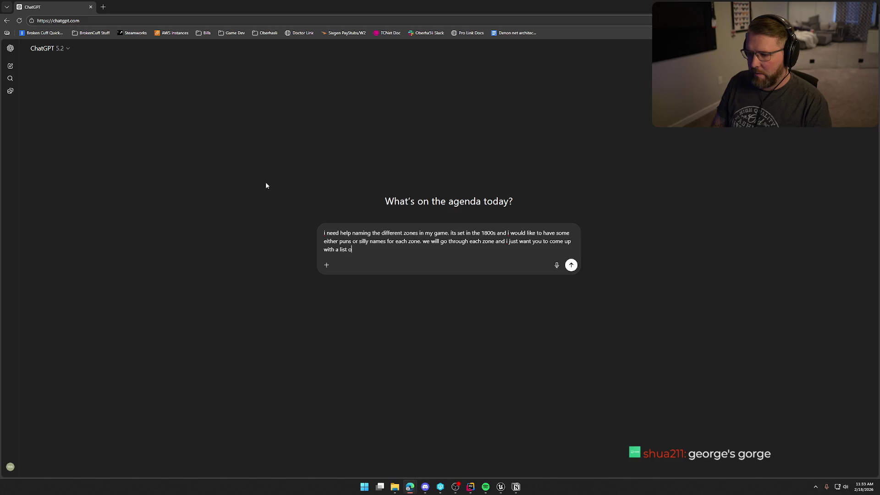
{"action": "type", "text": "f names for that zone"}
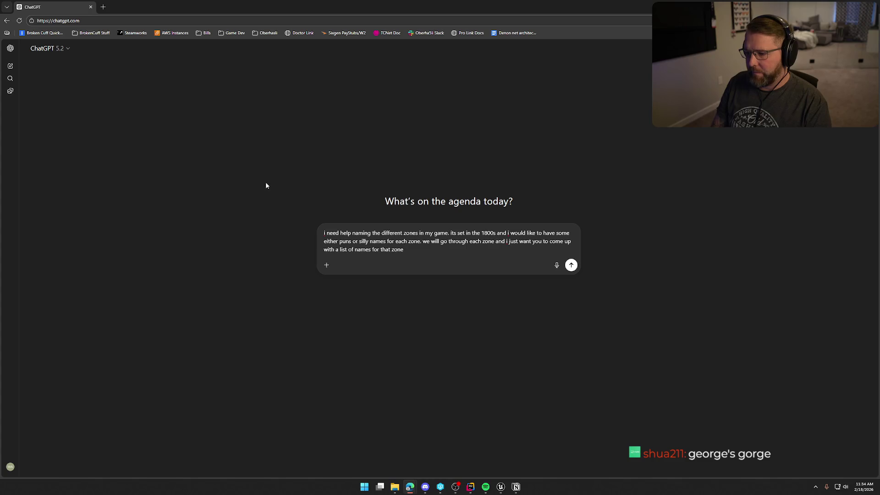
{"action": "type", "text": ". the first zone i"}
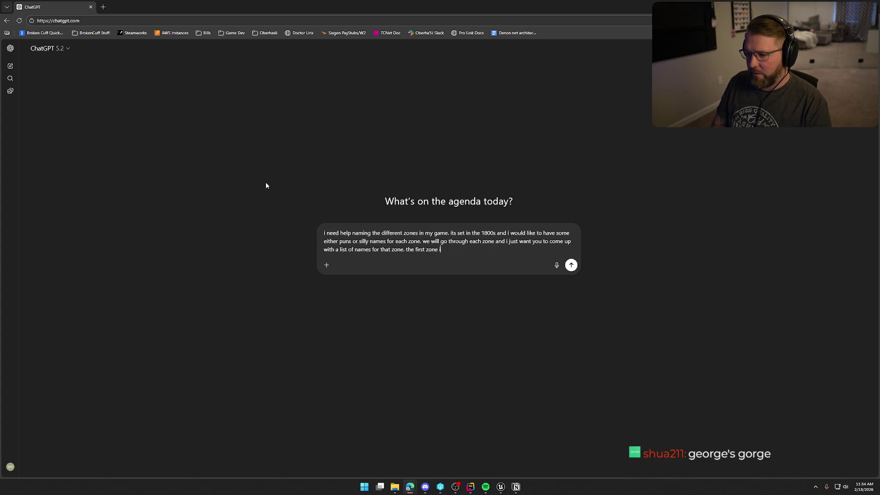
{"action": "type", "text": "s a forest areas"}
{"action": "key", "text": "BackSpace"}
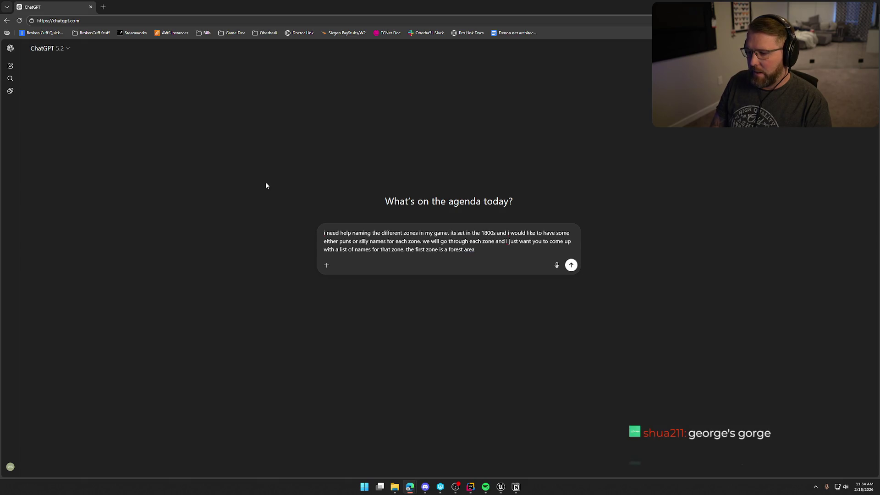
{"action": "type", "text": "that is meant to be "}
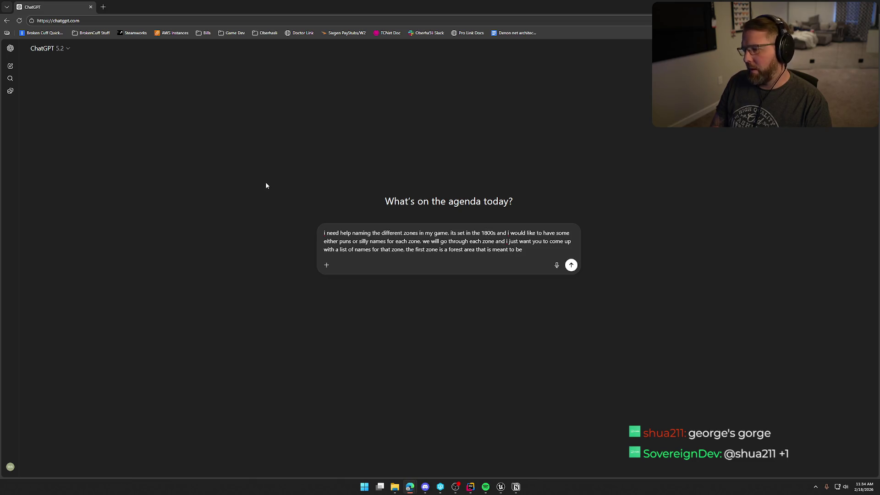
{"action": "type", "text": "the \"eas"}
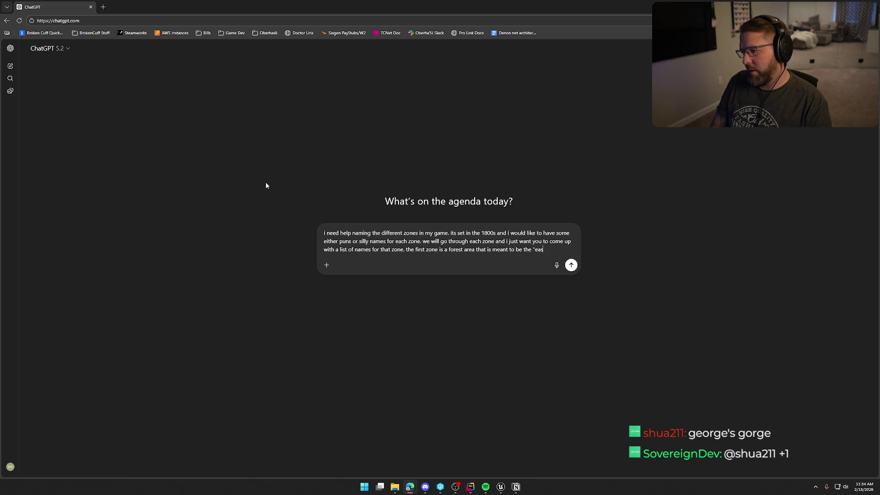
{"action": "type", "text": "y\" zone whie"}
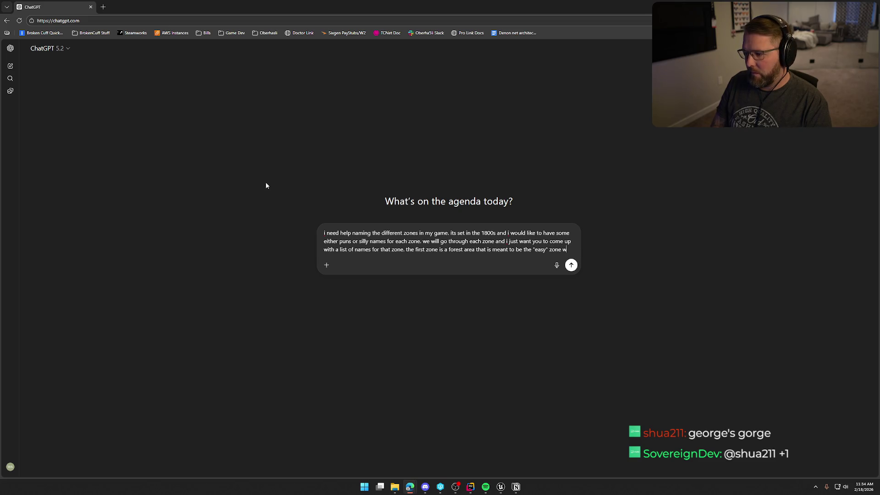
{"action": "key", "text": "BackSpace"}
{"action": "type", "text": "le you learn"}
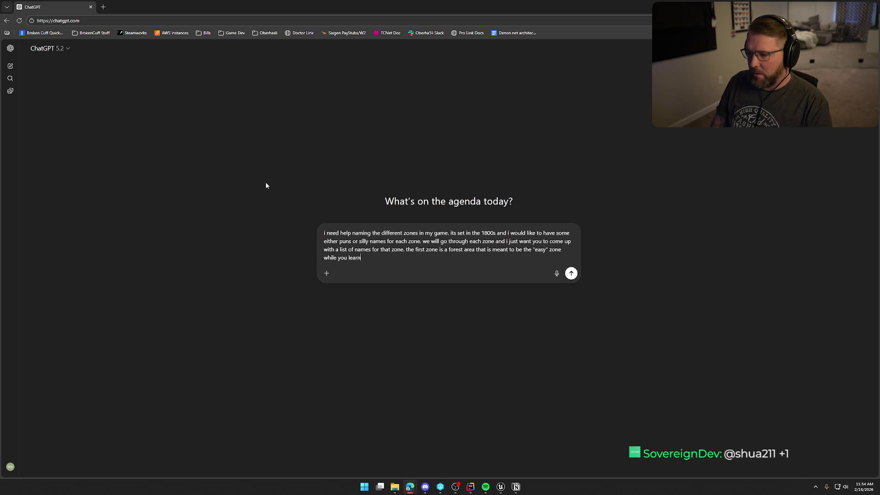
{"action": "type", "text": " to control the wagon and "}
{"action": "type", "text": "yhour"}
{"action": "key", "text": "BackSpace"}
{"action": "type", "text": "our chara"}
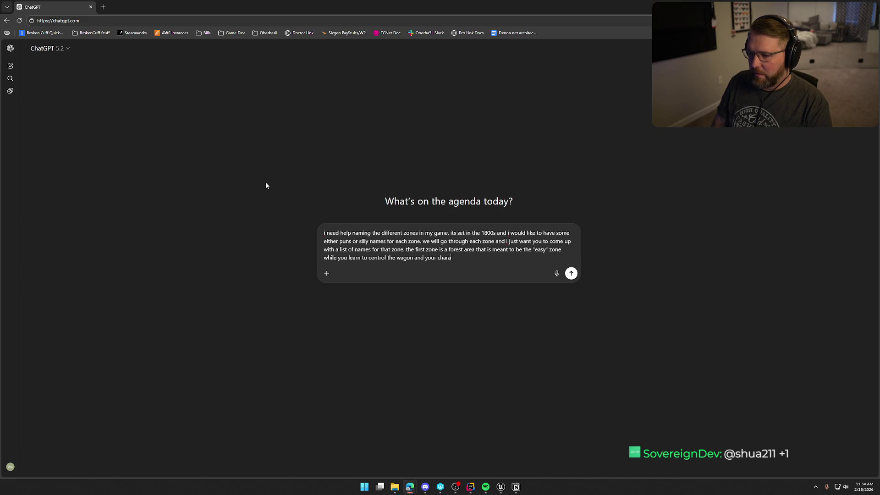
{"action": "type", "text": "cter"}
{"action": "key", "text": "Return"}
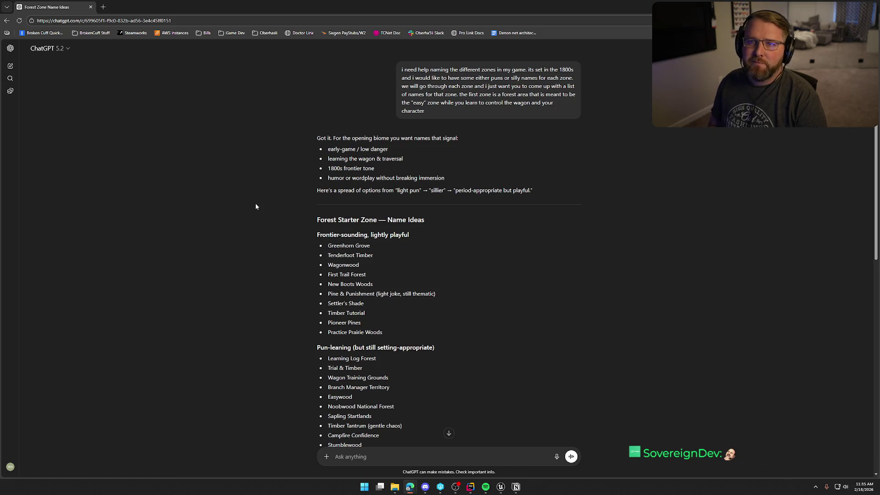
Scroll through ChatGPT's forest starter zone name ideas, from frontier-sounding to pun-leaning lists.
{"action": "scroll", "coordinate": [256, 207], "scroll_direction": "down", "scroll_amount": 3}
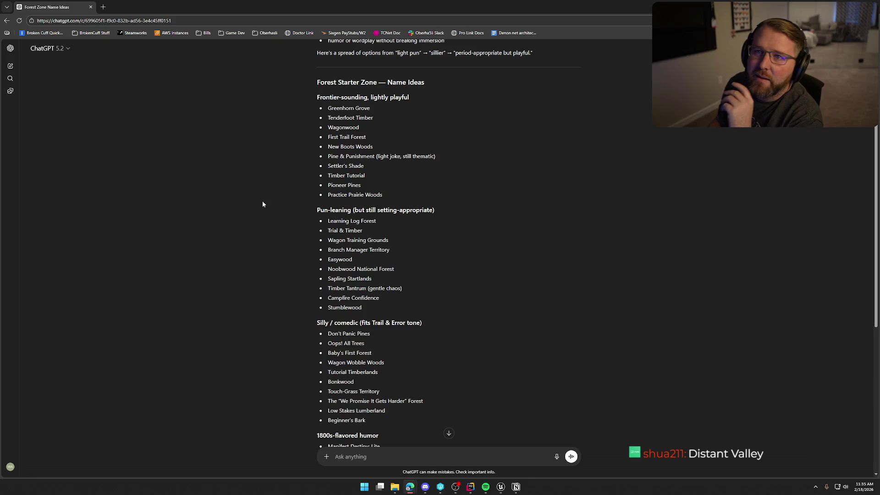
{"action": "scroll", "coordinate": [246, 157], "scroll_direction": "down", "scroll_amount": 1}
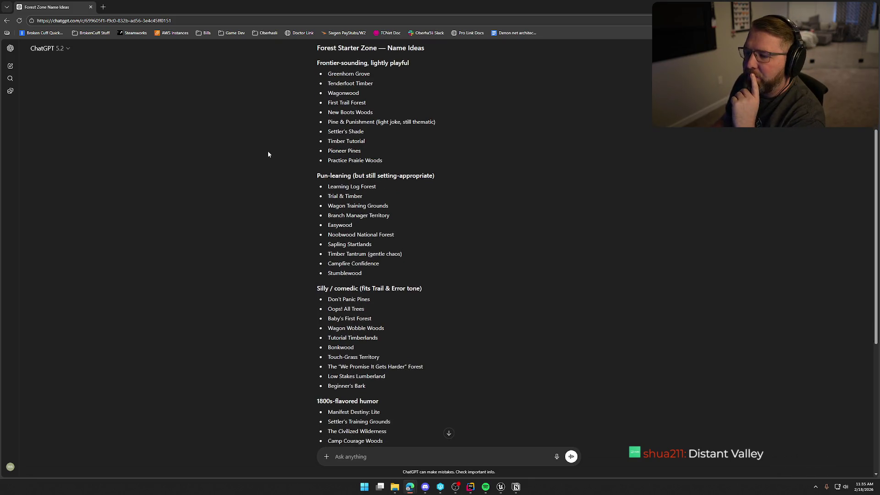
{"action": "scroll", "coordinate": [269, 156], "scroll_direction": "down", "scroll_amount": 1}
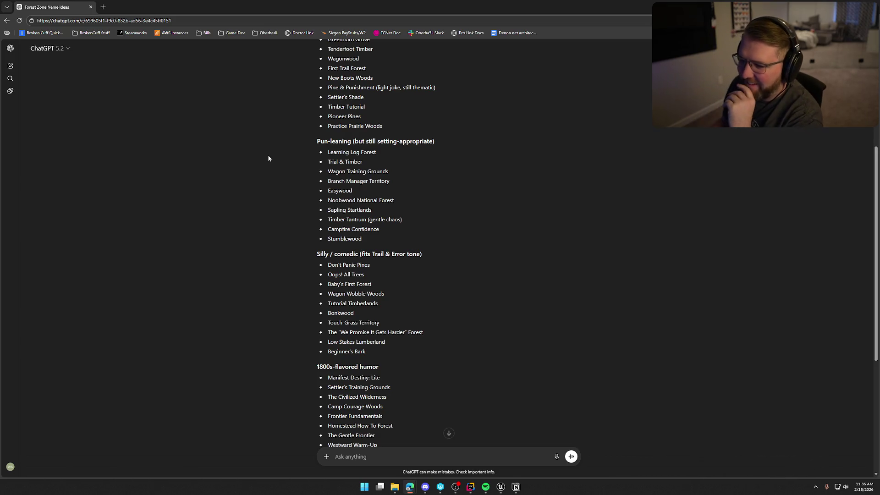
{"action": "scroll", "coordinate": [269, 202], "scroll_direction": "down", "scroll_amount": 1}
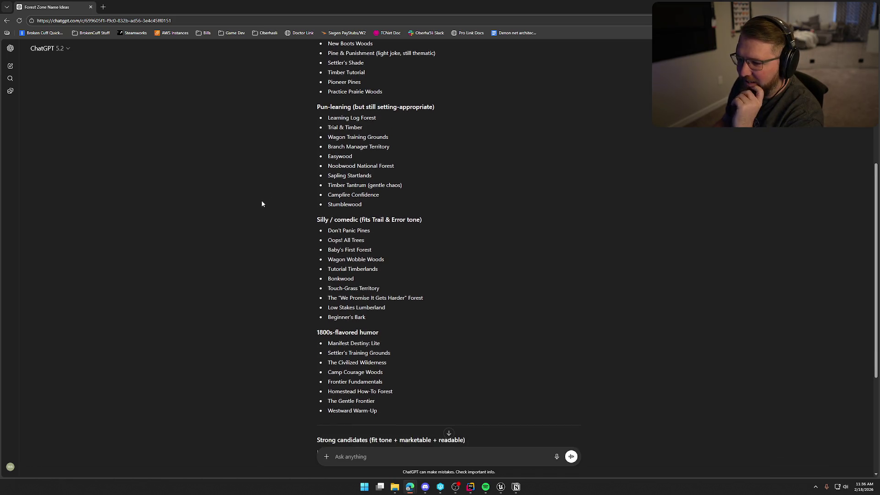
{"action": "scroll", "coordinate": [275, 258], "scroll_direction": "down", "scroll_amount": 1}
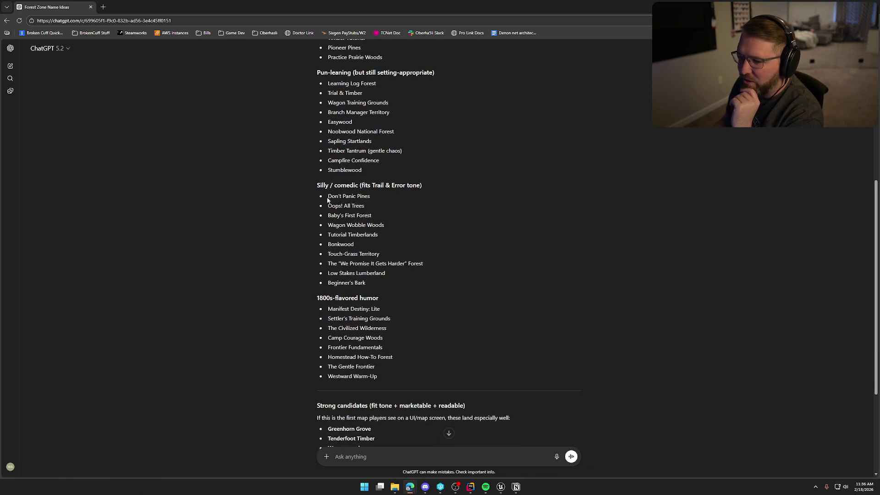
{"action": "scroll", "coordinate": [255, 227], "scroll_direction": "down", "scroll_amount": 1}
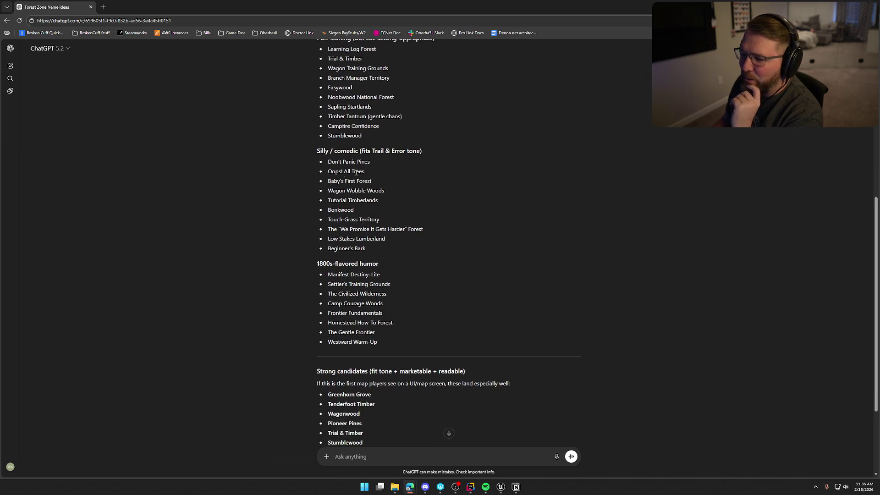
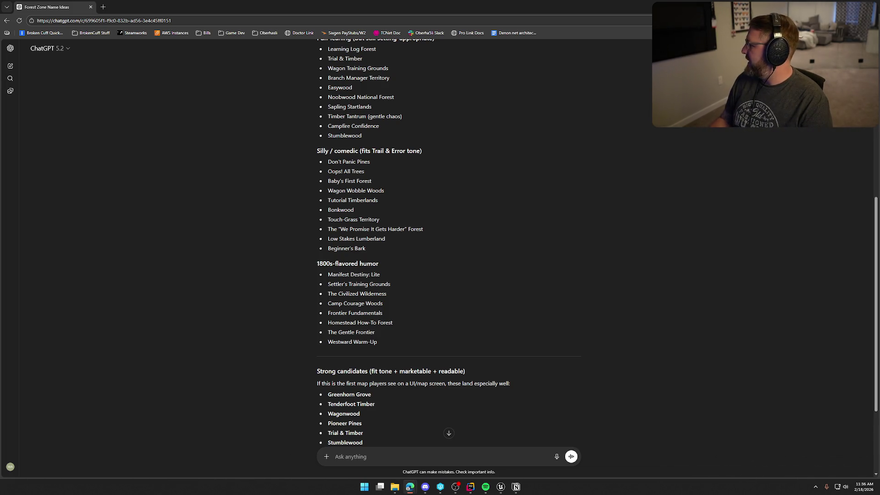
Ask ChatGPT 'before we move on can you give me more silly names' for the forest zone.
{"action": "key", "text": "alt+Tab"}
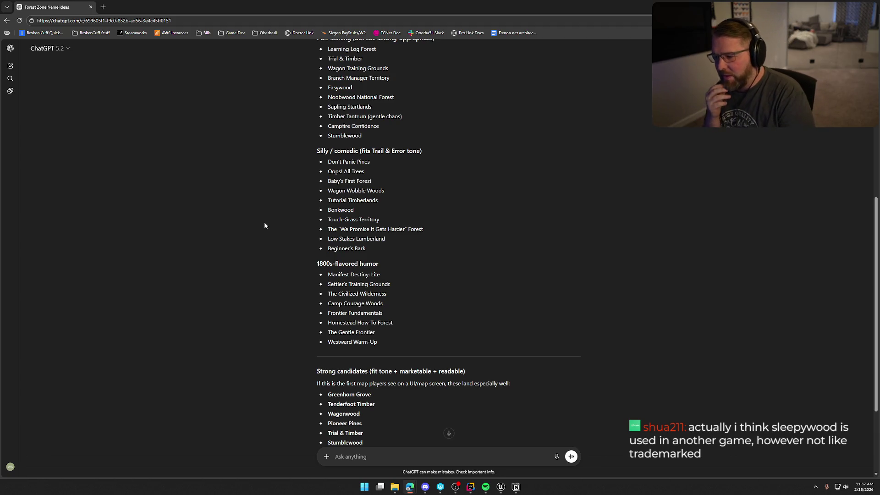
{"action": "scroll", "coordinate": [264, 226], "scroll_direction": "down", "scroll_amount": 3}
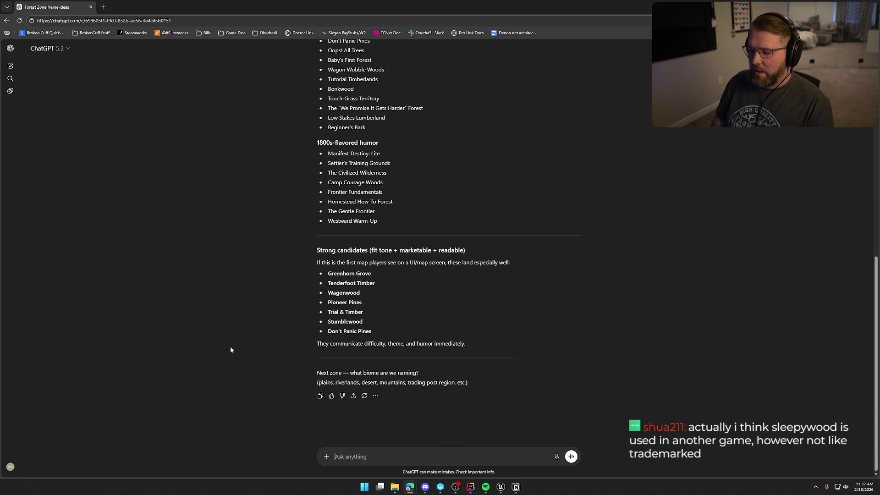
{"action": "type", "text": "before we mo"}
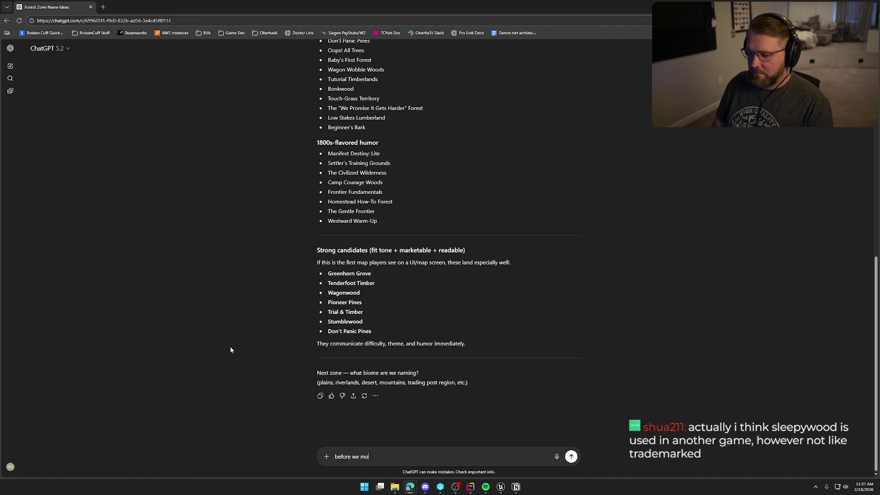
{"action": "type", "text": "ve on can you gi"}
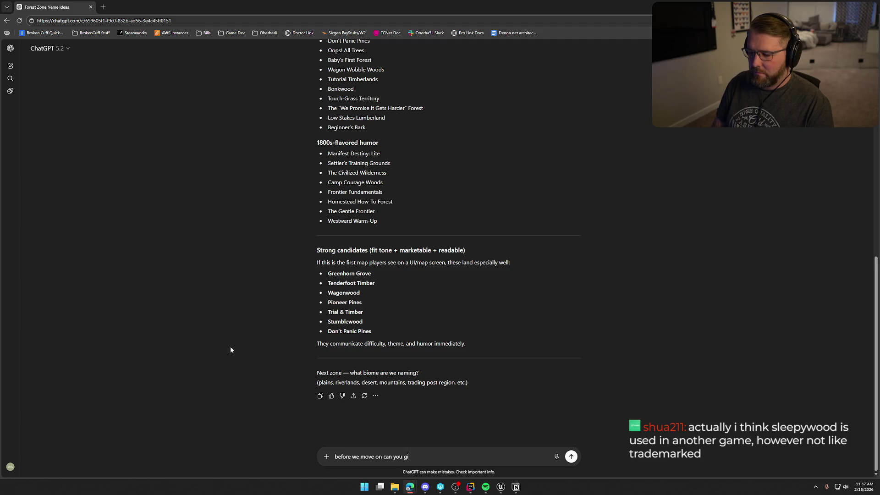
{"action": "type", "text": "ve me more silly names"}
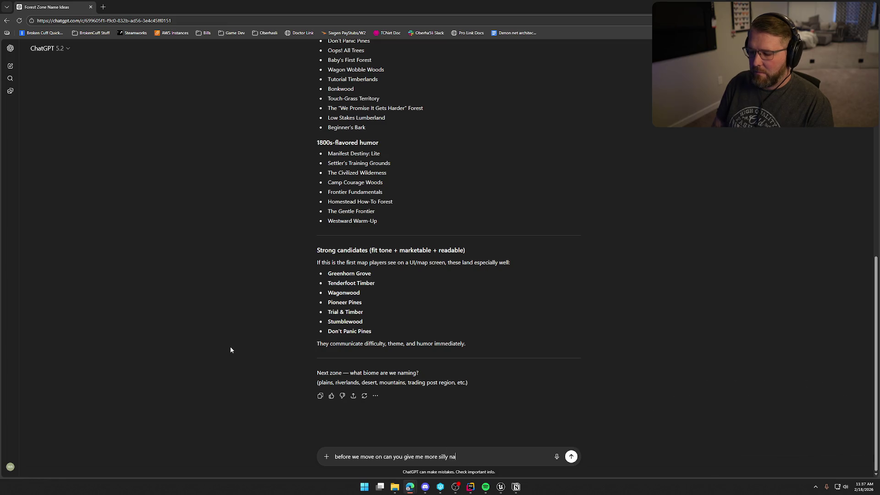
{"action": "key", "text": "Return"}
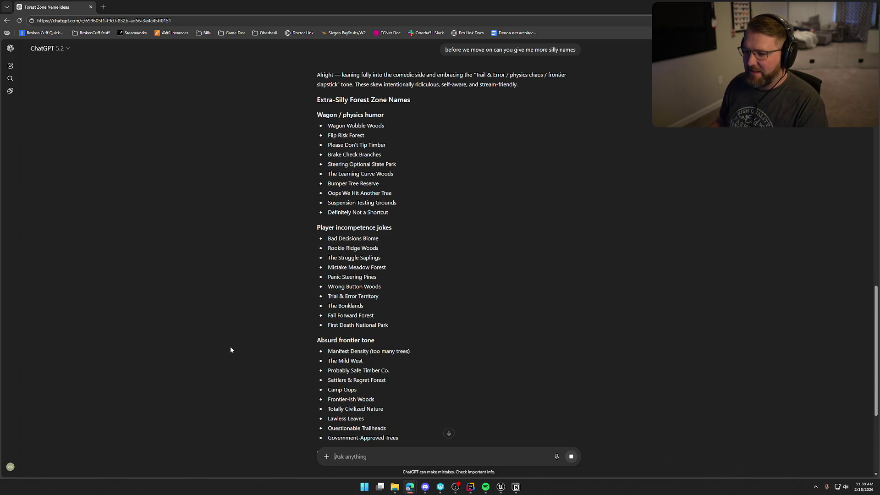
{"action": "scroll", "coordinate": [259, 272], "scroll_direction": "down", "scroll_amount": 2}
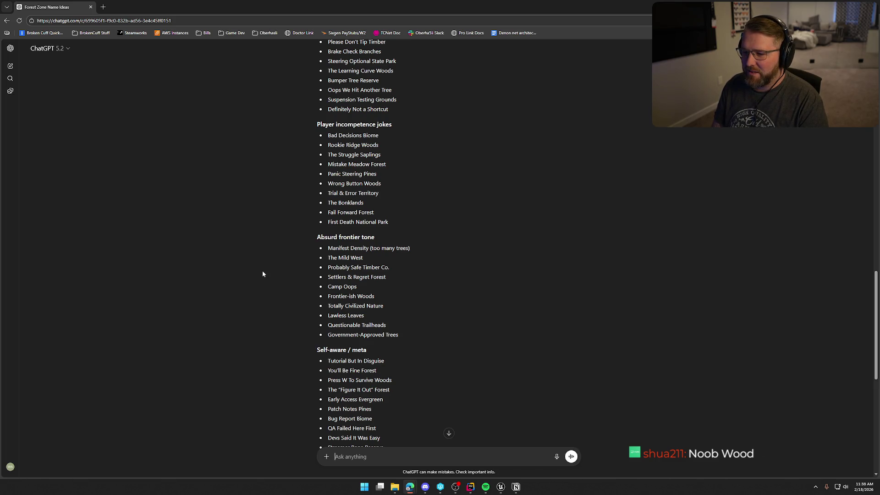
Read through ChatGPT's extra-silly forest names down to picks like Wagon Wobble Woods and Don't Panic Pines.
{"action": "scroll", "coordinate": [263, 273], "scroll_direction": "down", "scroll_amount": 2}
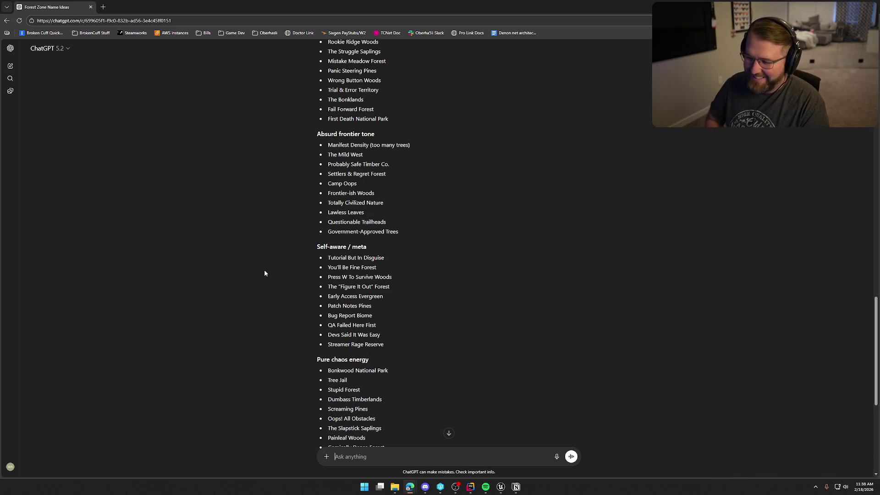
{"action": "scroll", "coordinate": [265, 272], "scroll_direction": "down", "scroll_amount": 3}
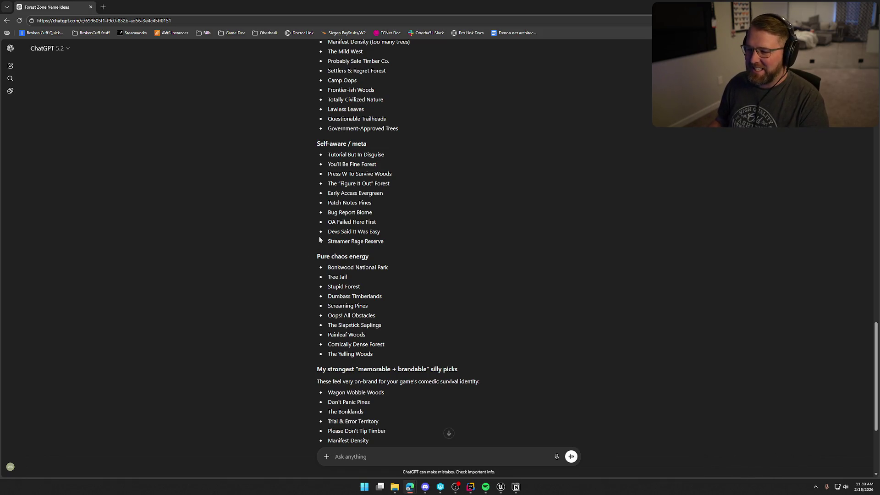
{"action": "scroll", "coordinate": [282, 305], "scroll_direction": "down", "scroll_amount": 2}
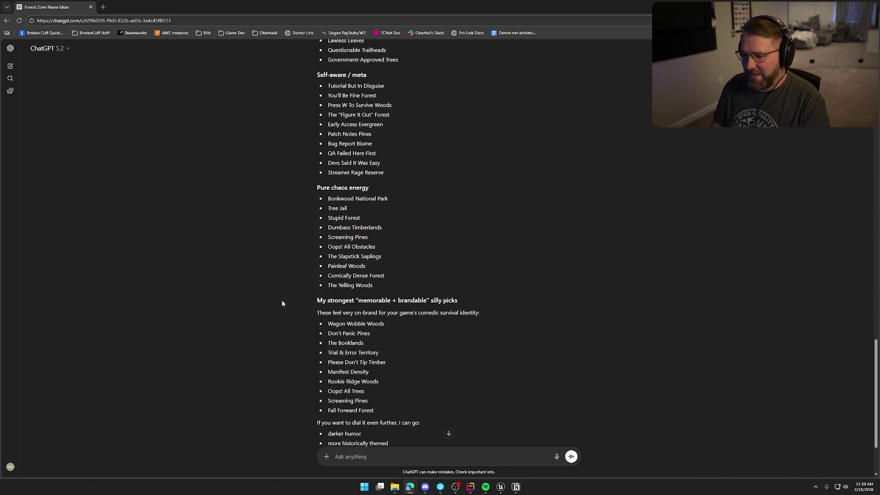
{"action": "scroll", "coordinate": [284, 301], "scroll_direction": "down", "scroll_amount": 3}
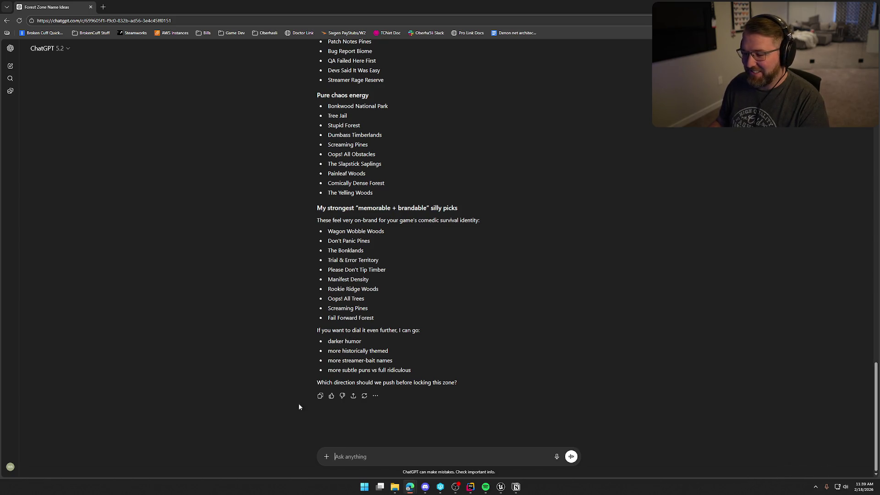
{"action": "scroll", "coordinate": [299, 397], "scroll_direction": "up", "scroll_amount": 2}
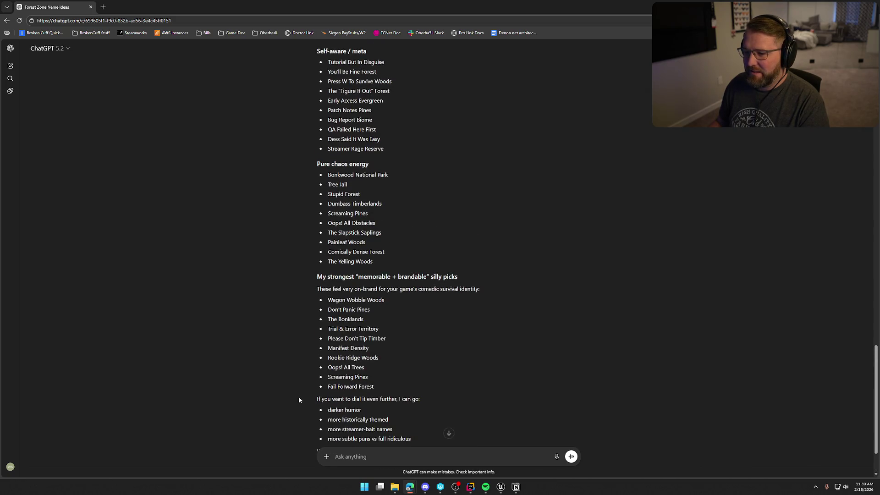
{"action": "scroll", "coordinate": [299, 397], "scroll_direction": "up", "scroll_amount": 5}
{"action": "scroll", "coordinate": [299, 397], "scroll_direction": "up", "scroll_amount": 2}
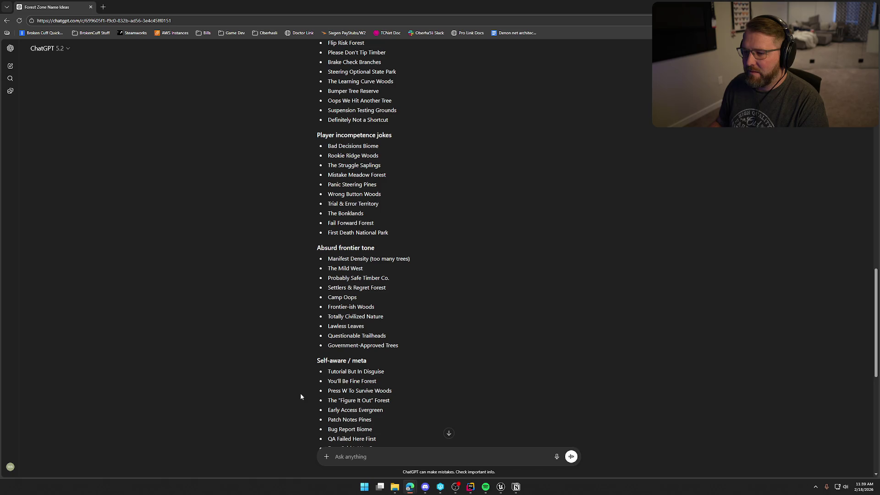
{"action": "scroll", "coordinate": [301, 397], "scroll_direction": "up", "scroll_amount": 1}
{"action": "scroll", "coordinate": [301, 397], "scroll_direction": "up", "scroll_amount": 2}
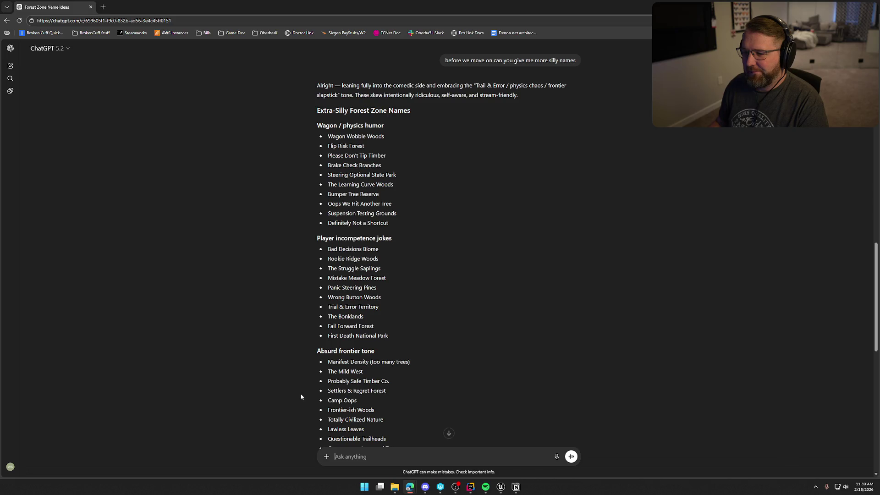
{"action": "scroll", "coordinate": [301, 396], "scroll_direction": "up", "scroll_amount": 5}
{"action": "scroll", "coordinate": [301, 396], "scroll_direction": "up", "scroll_amount": 9}
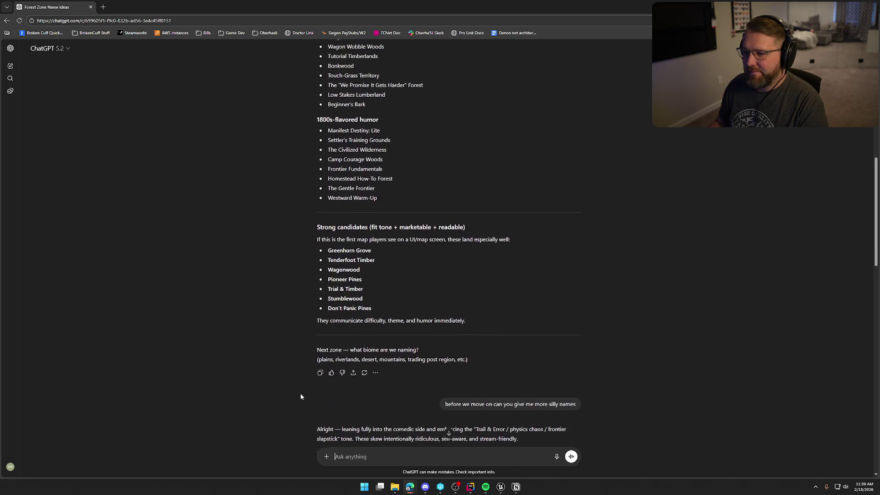
{"action": "scroll", "coordinate": [301, 397], "scroll_direction": "up", "scroll_amount": 4}
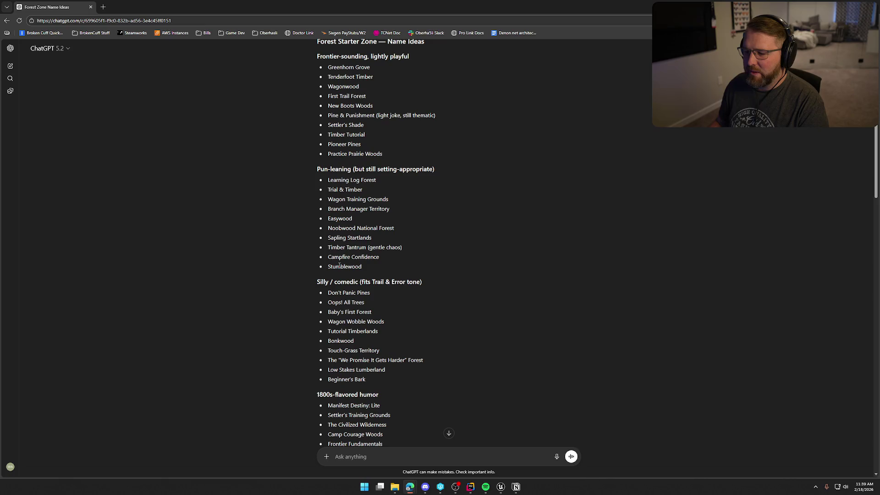
{"action": "scroll", "coordinate": [271, 305], "scroll_direction": "up", "scroll_amount": 1}
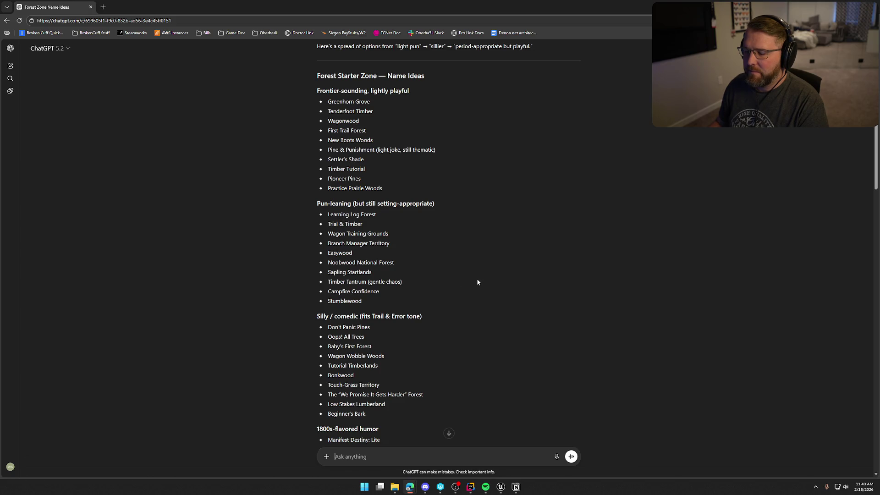
{"action": "scroll", "coordinate": [478, 281], "scroll_direction": "up", "scroll_amount": 1}
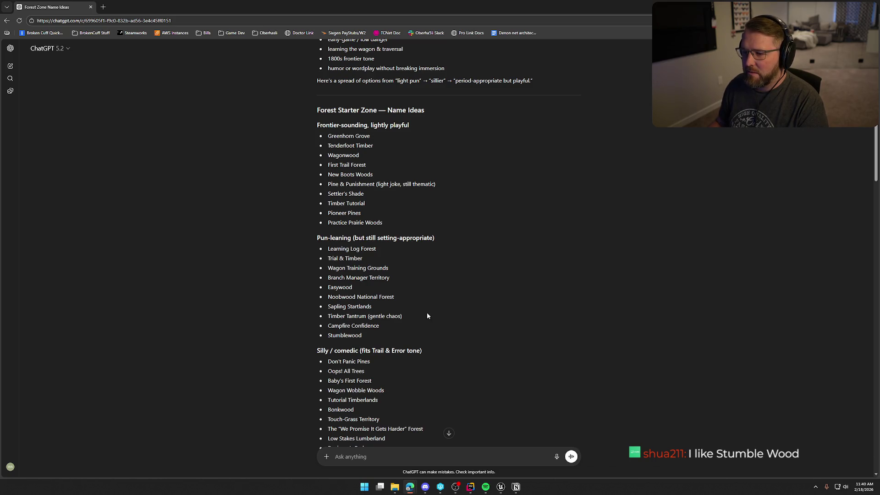
Set BP_WeatherZone2's Zone Name to 'Stumblewood Forest' back in Unreal and start a play session.
{"action": "left_click", "coordinate": [503, 489]}
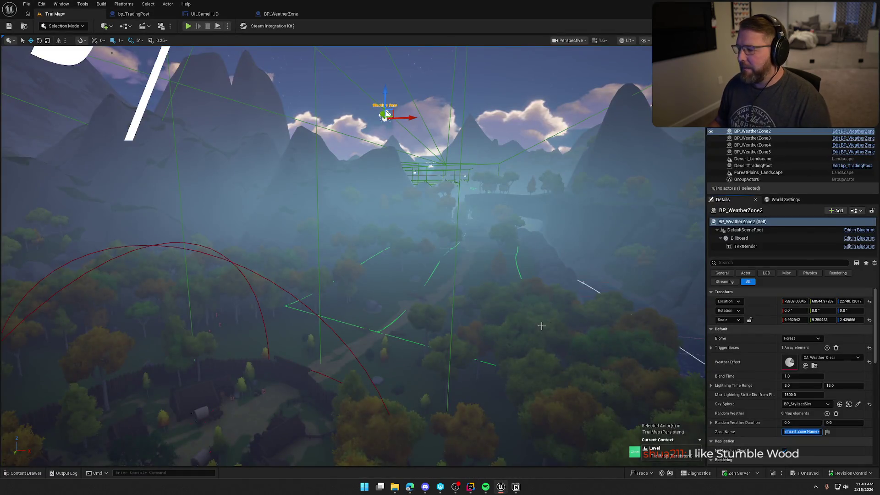
{"action": "type", "text": "S"}
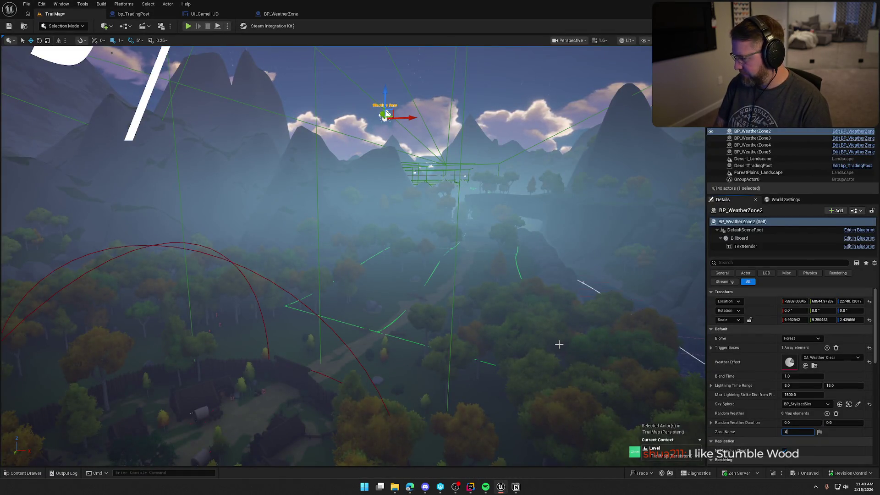
{"action": "type", "text": "tumblewood Forest"}
{"action": "key", "text": "Return"}
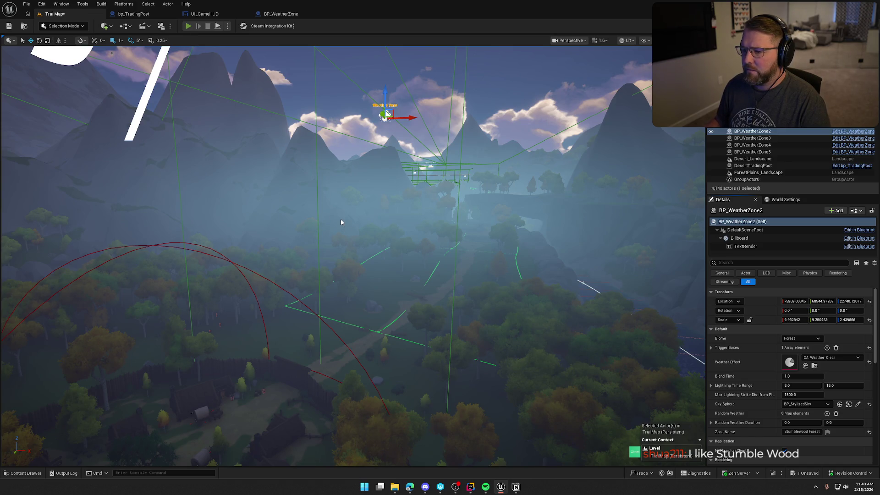
{"action": "key", "text": "alt+p"}
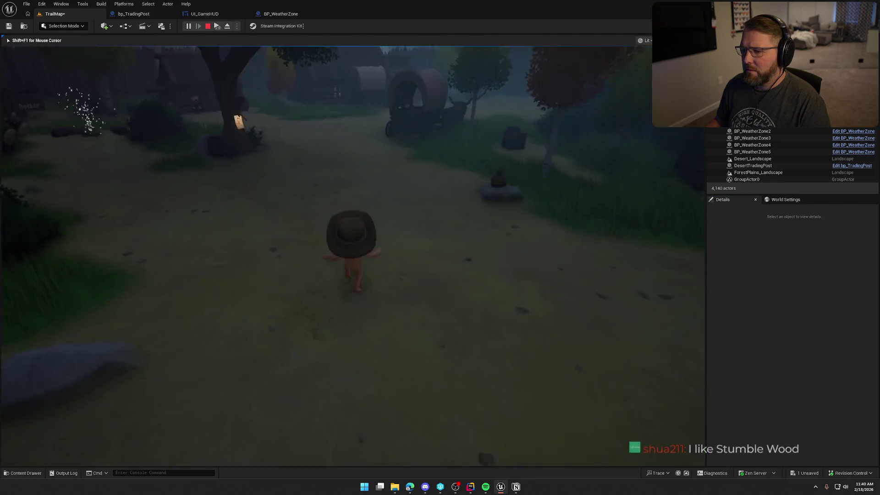
Board the wagon and drive it through the gate and across the yard, briefly sprinting on foot.
{"action": "key", "text": "w"}
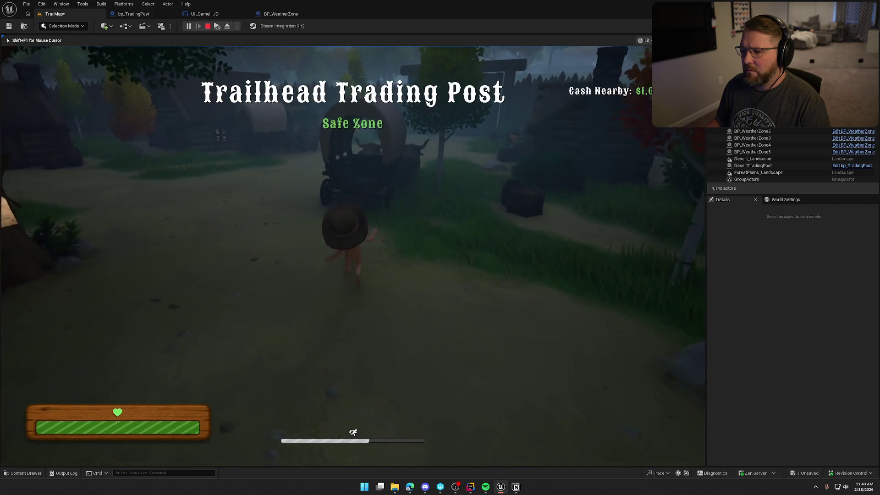
{"action": "key", "text": "e"}
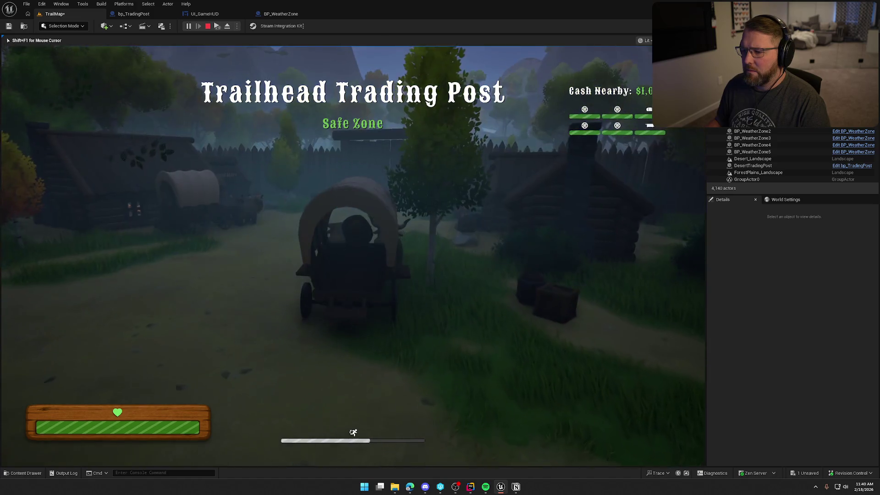
{"action": "key", "text": "w"}
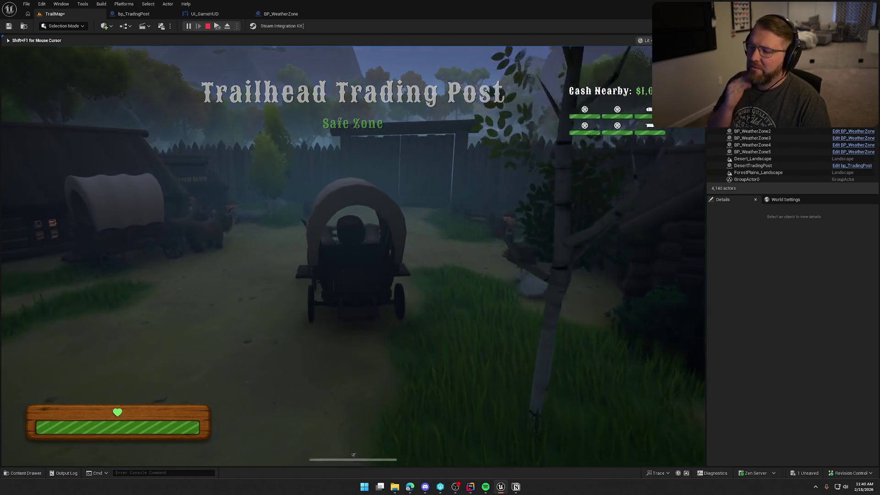
{"action": "key", "text": "w"}
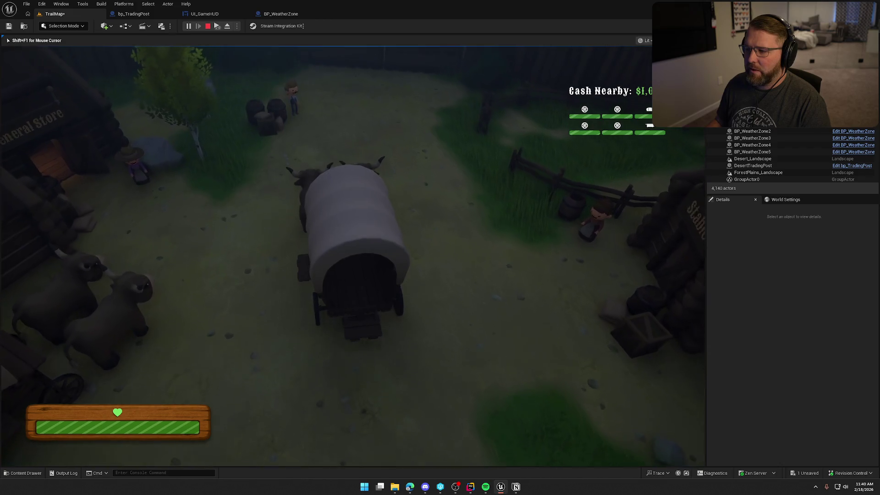
{"action": "key", "text": "w"}
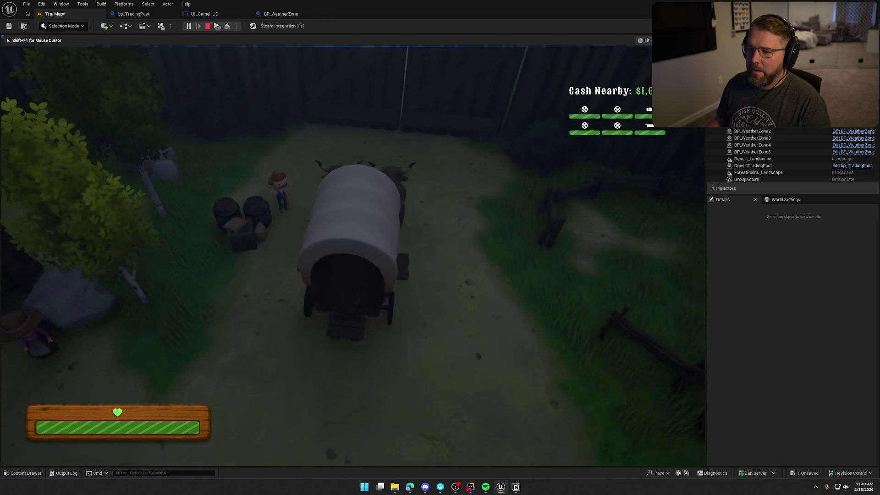
{"action": "key", "text": "e"}
{"action": "key", "text": "shift+w"}
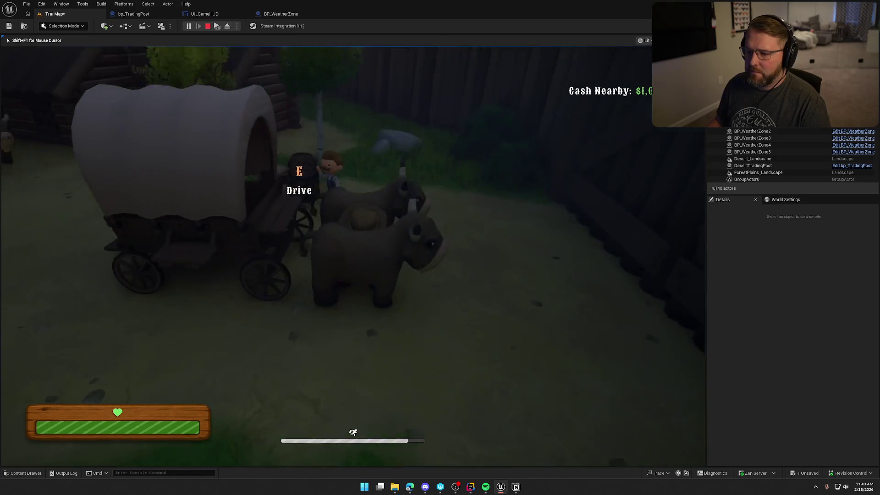
{"action": "key", "text": "e"}
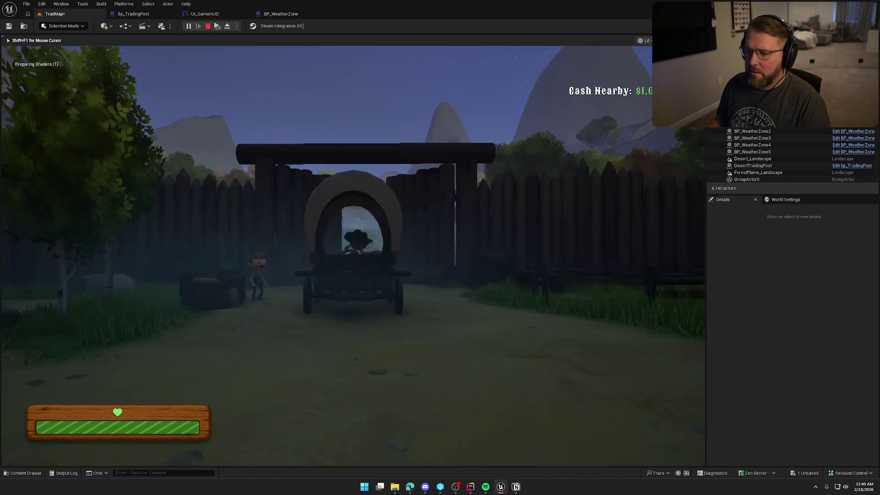
{"action": "key", "text": "w"}
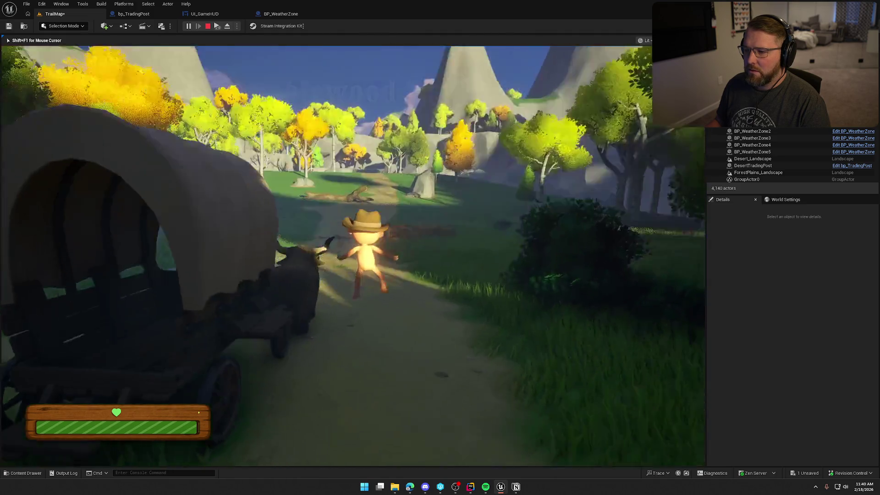
Run down the forest path, turn back toward the wagon, and end the play test.
{"action": "key", "text": "shift+w"}
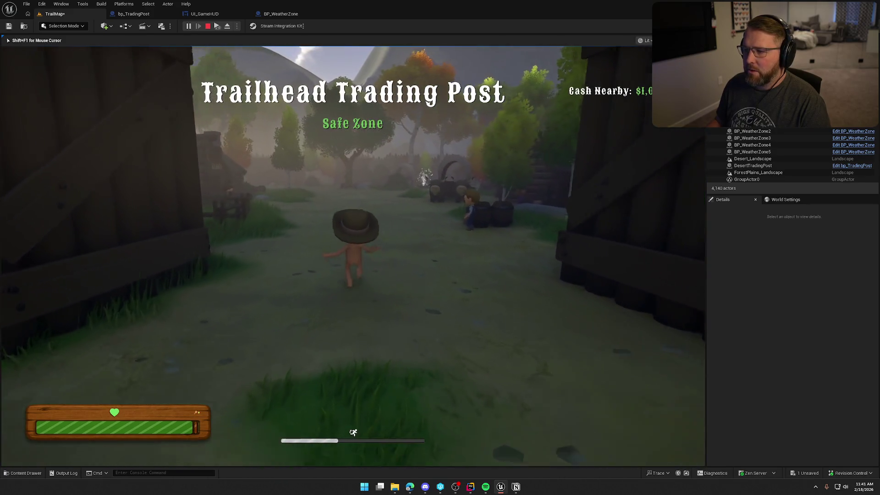
{"action": "key", "text": "s"}
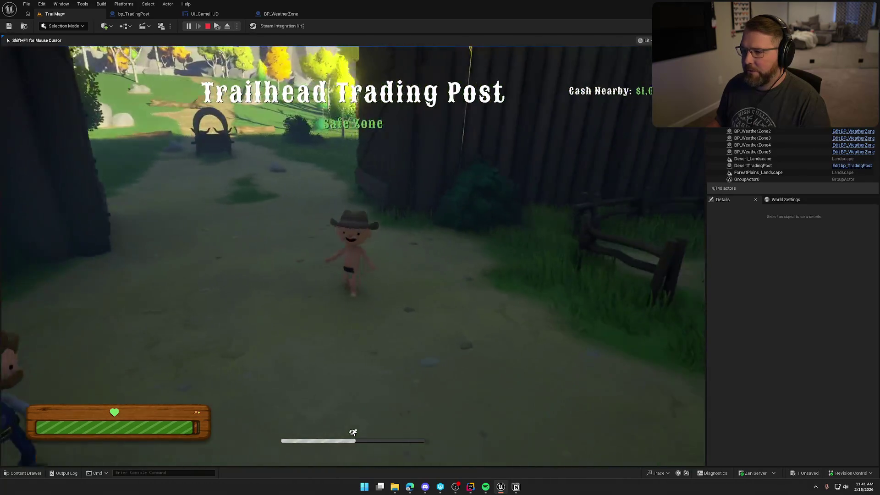
{"action": "key", "text": "w"}
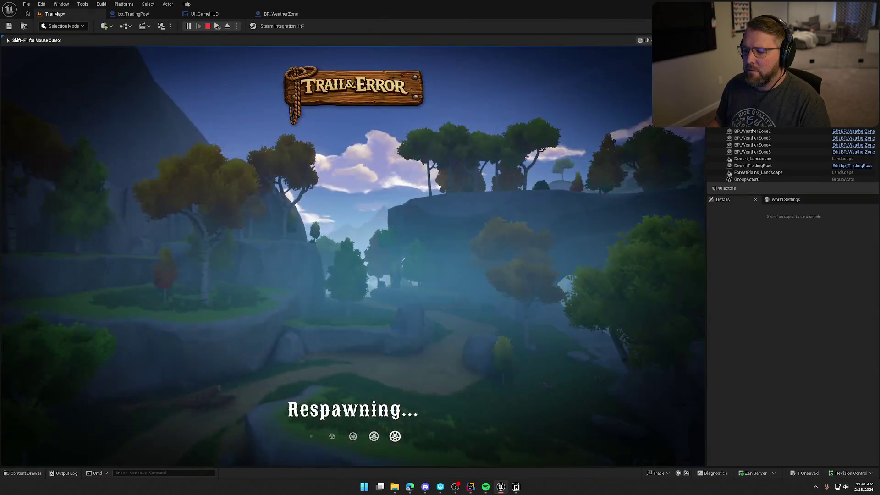
{"action": "key", "text": "Escape"}
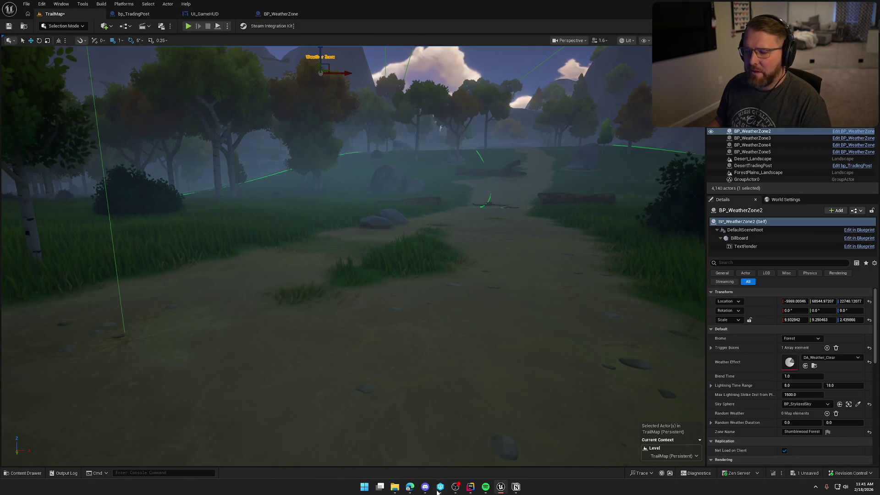
Open the bp_Player blueprint from Logic/Player and inspect its WaterKillLevel component.
{"action": "left_click", "coordinate": [24, 473]}
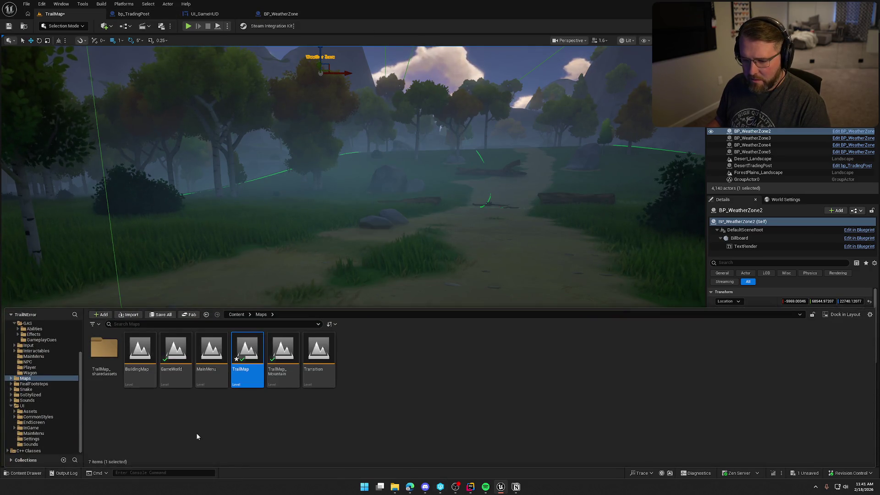
{"action": "left_click", "coordinate": [41, 369]}
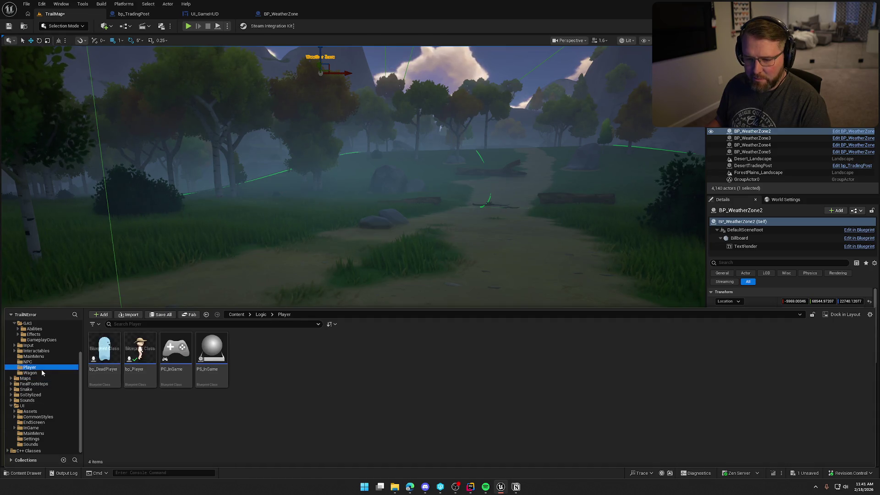
{"action": "double_click", "coordinate": [141, 353]}
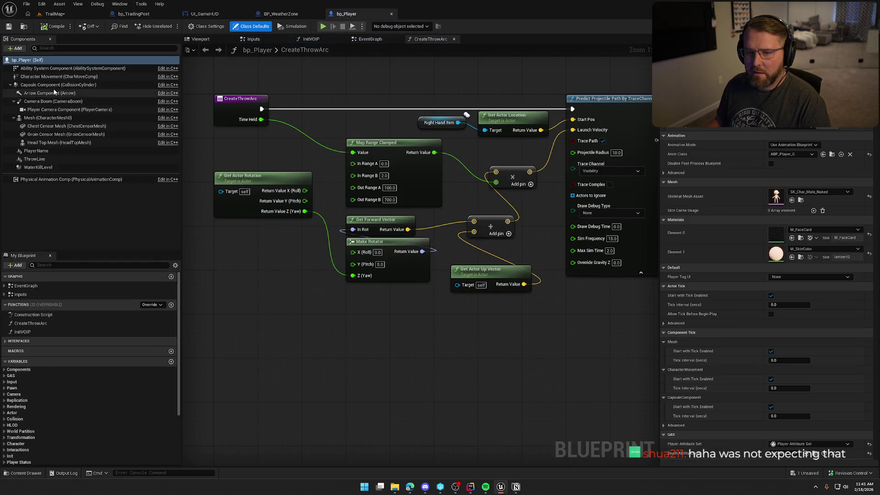
{"action": "left_click", "coordinate": [39, 167]}
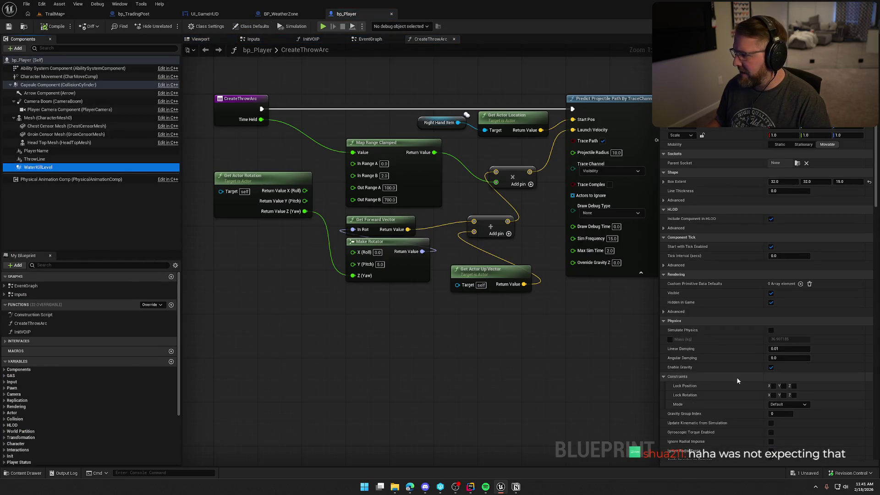
{"action": "scroll", "coordinate": [752, 355], "scroll_direction": "down", "scroll_amount": 10}
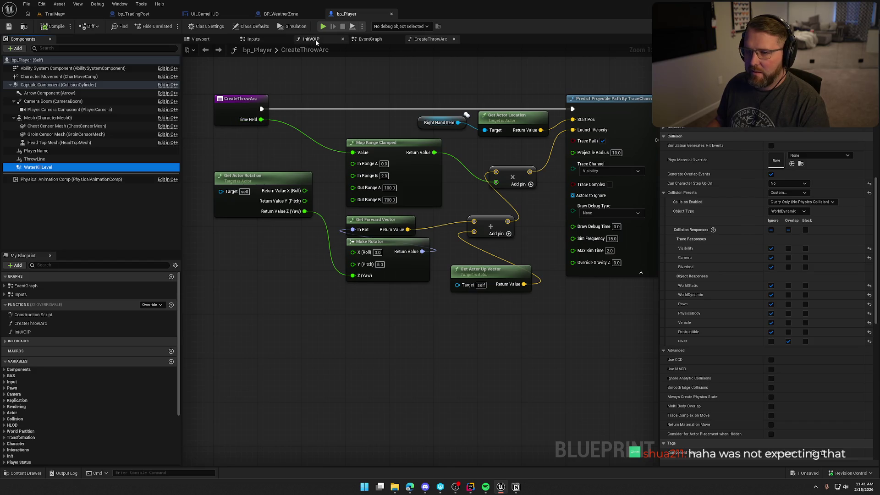
Add a Print String node near the WaterKillLevel overlap event reading 'You drowned sucker'.
{"action": "left_click", "coordinate": [364, 40]}
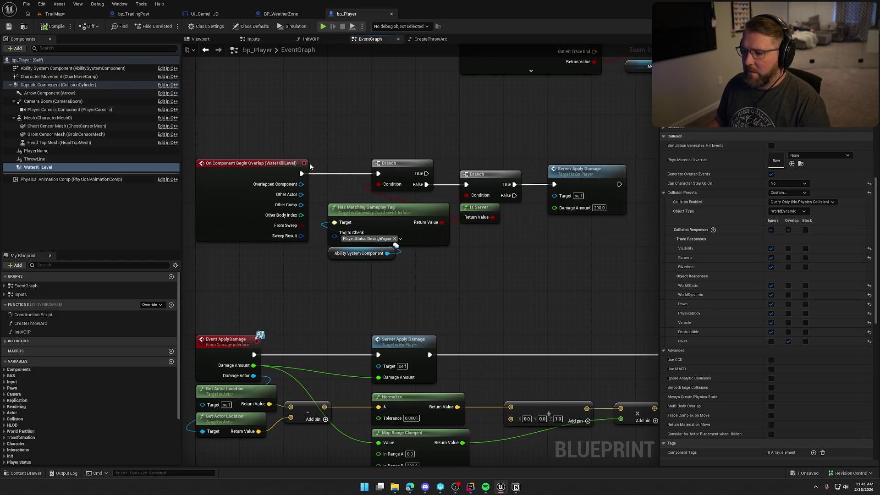
{"action": "left_click_drag", "start_coordinate": [358, 139], "coordinate": [329, 117]}
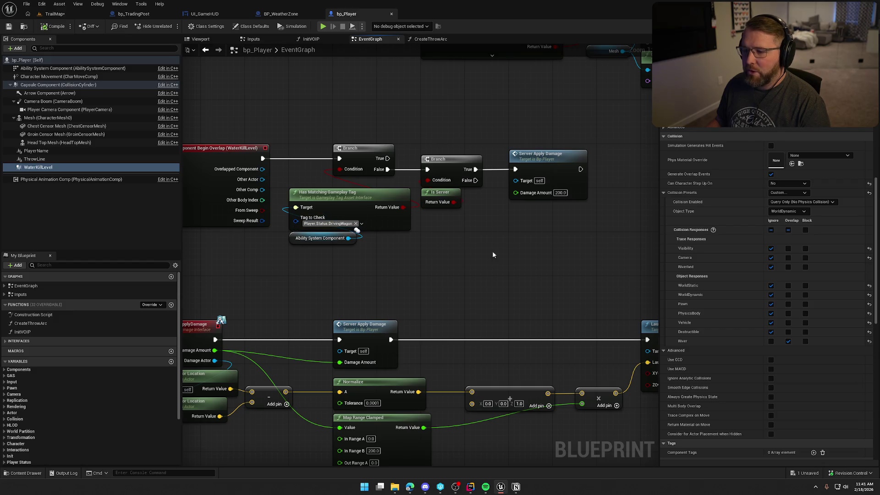
{"action": "type", "text": "print string"}
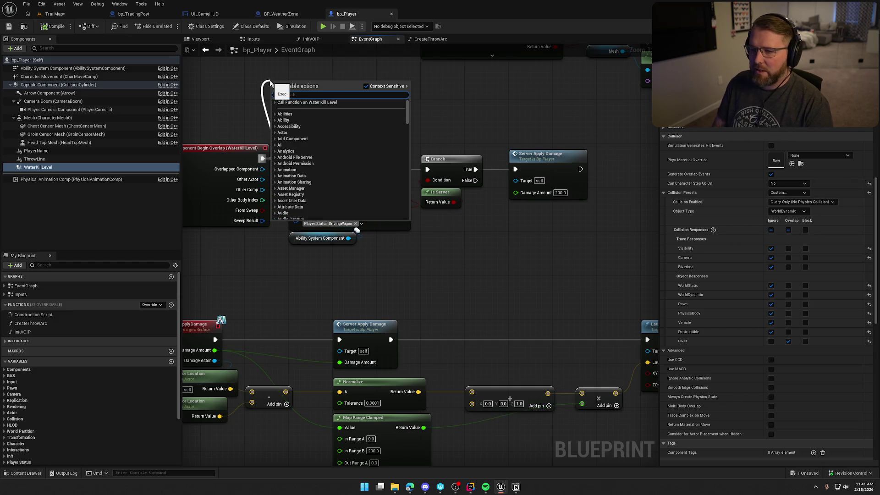
{"action": "key", "text": "Return"}
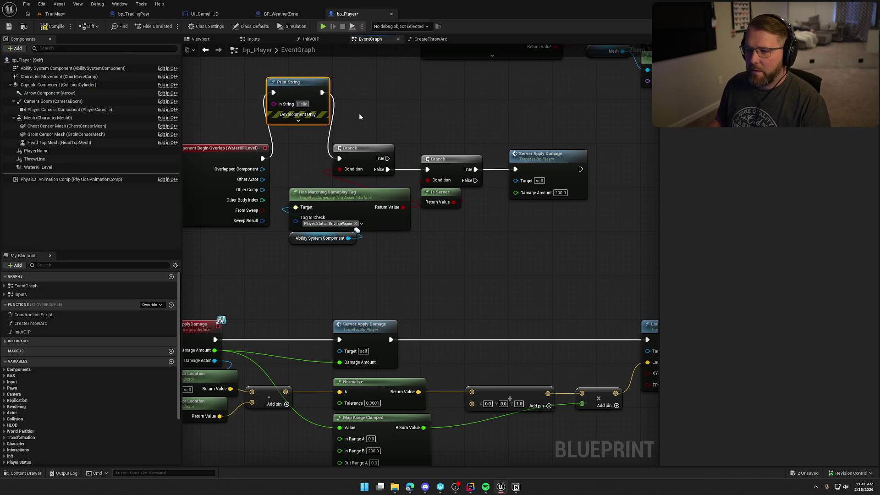
{"action": "key", "text": "BackSpace"}
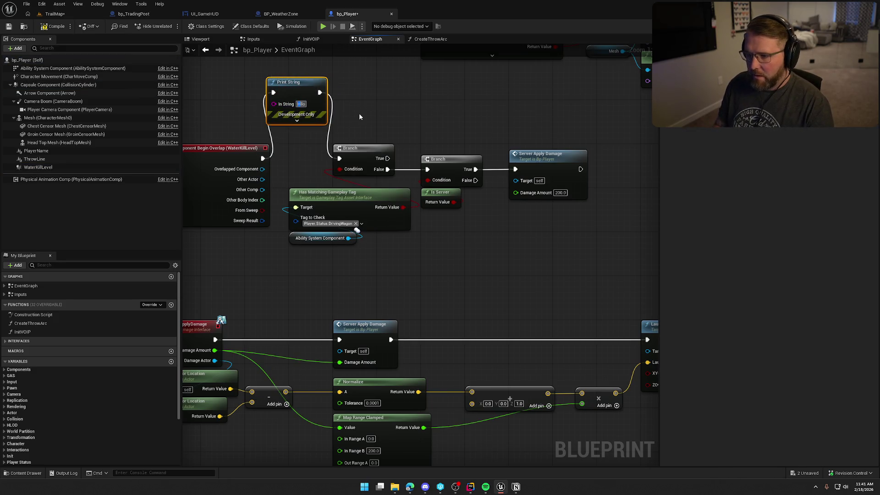
{"action": "key", "text": "BackSpace"}
{"action": "type", "text": "You drwone"}
{"action": "key", "text": "BackSpace"}
{"action": "key", "text": "BackSpace"}
{"action": "key", "text": "BackSpace"}
{"action": "type", "text": "owned suck"}
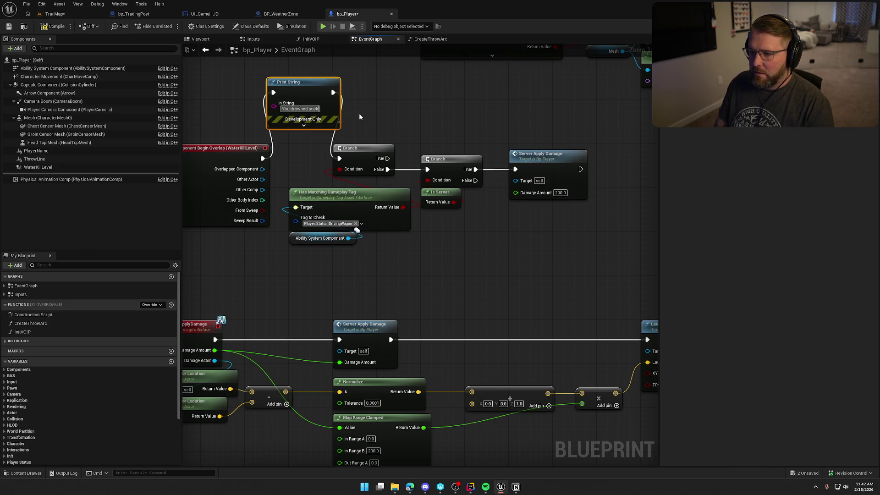
{"action": "type", "text": "er"}
Make TriggerVolume_Forest in TrailMap ignore Camera traces.
{"action": "left_click", "coordinate": [59, 15]}
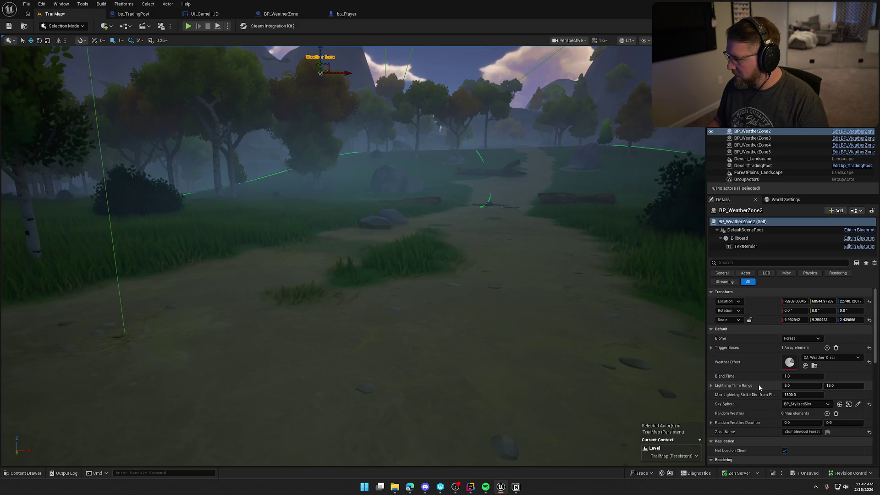
{"action": "scroll", "coordinate": [759, 385], "scroll_direction": "down", "scroll_amount": 15}
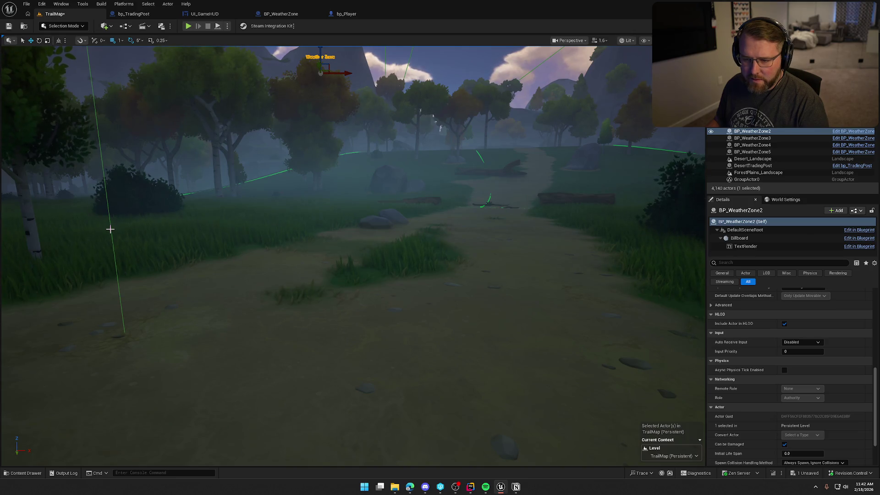
{"action": "left_click", "coordinate": [515, 313]}
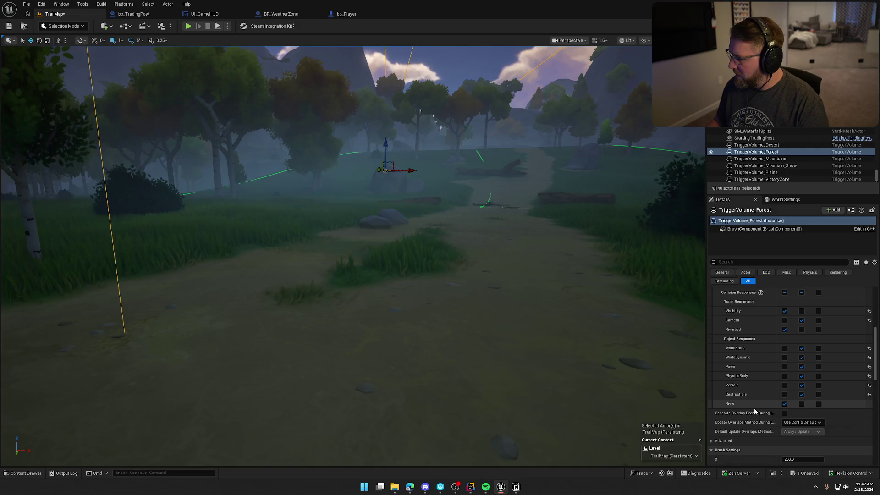
{"action": "scroll", "coordinate": [755, 408], "scroll_direction": "up", "scroll_amount": 1}
{"action": "left_click", "coordinate": [784, 331]}
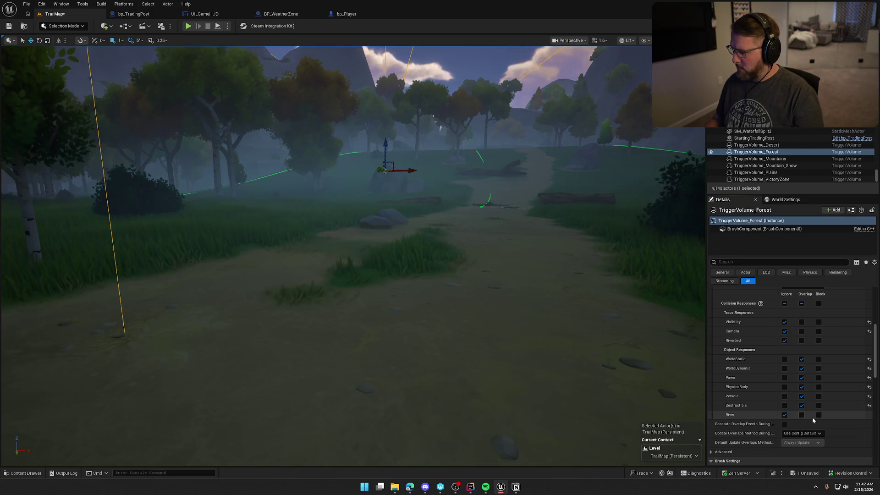
{"action": "scroll", "coordinate": [840, 421], "scroll_direction": "up", "scroll_amount": 2}
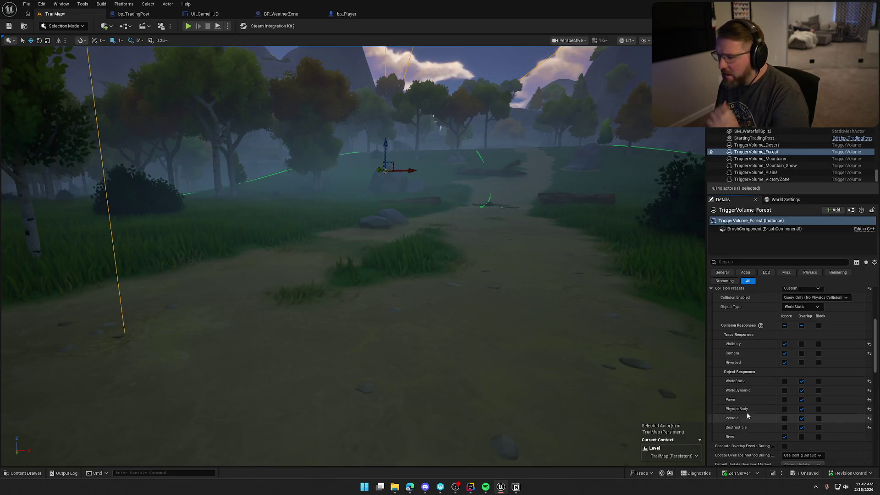
Open Project Settings from the Edit menu.
{"action": "left_click", "coordinate": [42, 4]}
{"action": "left_click", "coordinate": [26, 3]}
{"action": "left_click", "coordinate": [42, 4]}
{"action": "left_click", "coordinate": [67, 111]}
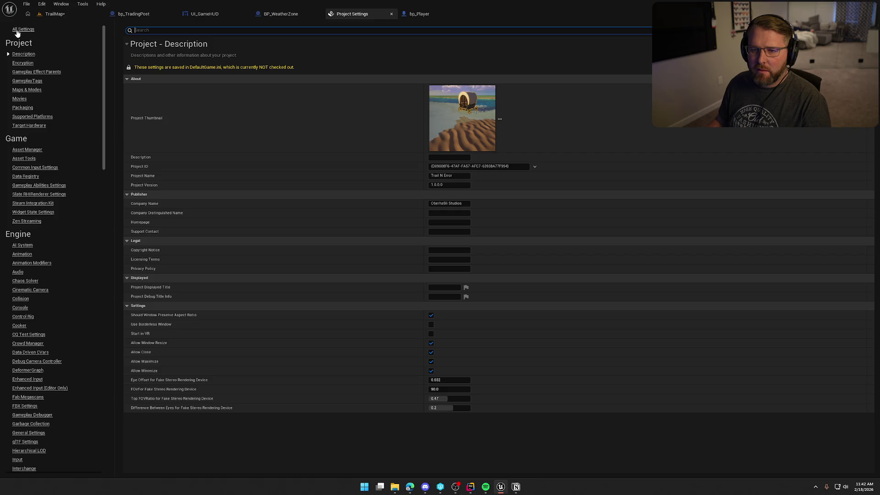
Add a 'Trigger' object channel with Overlap default response, save TrailMap, and close Project Settings.
{"action": "left_click", "coordinate": [20, 300]}
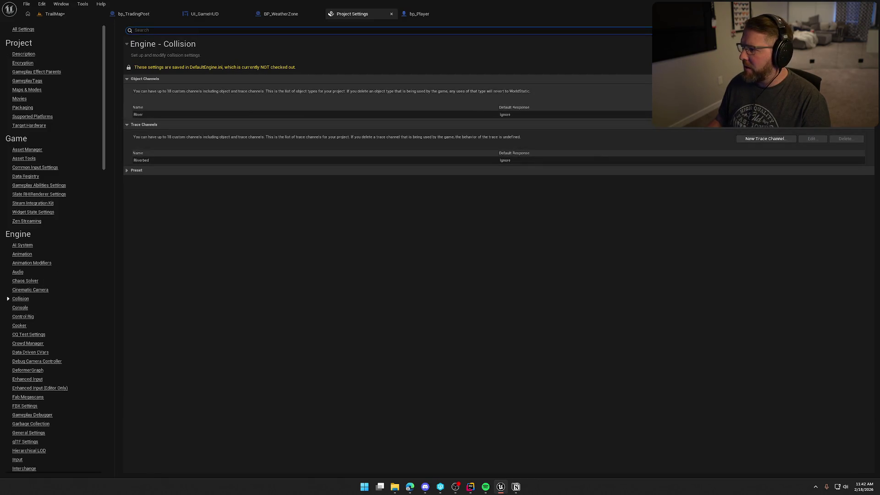
{"action": "left_click", "coordinate": [766, 92]}
{"action": "left_click", "coordinate": [461, 247]}
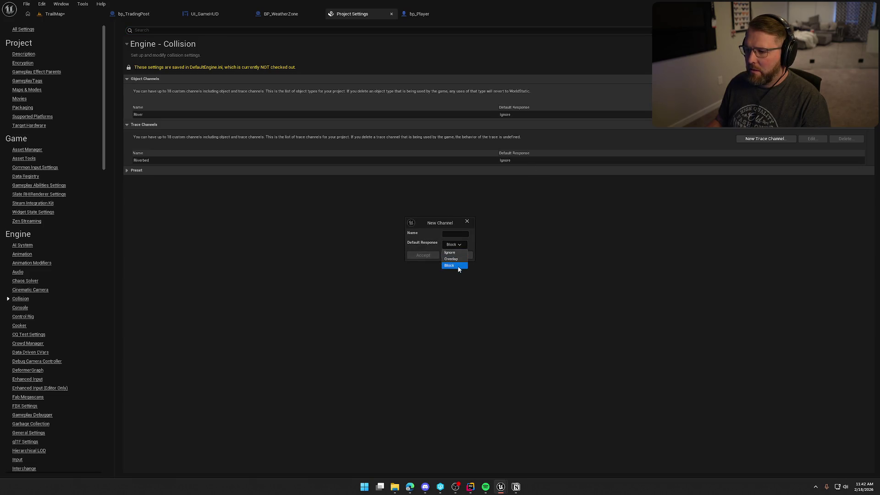
{"action": "left_click", "coordinate": [456, 259]}
{"action": "left_click", "coordinate": [447, 234]}
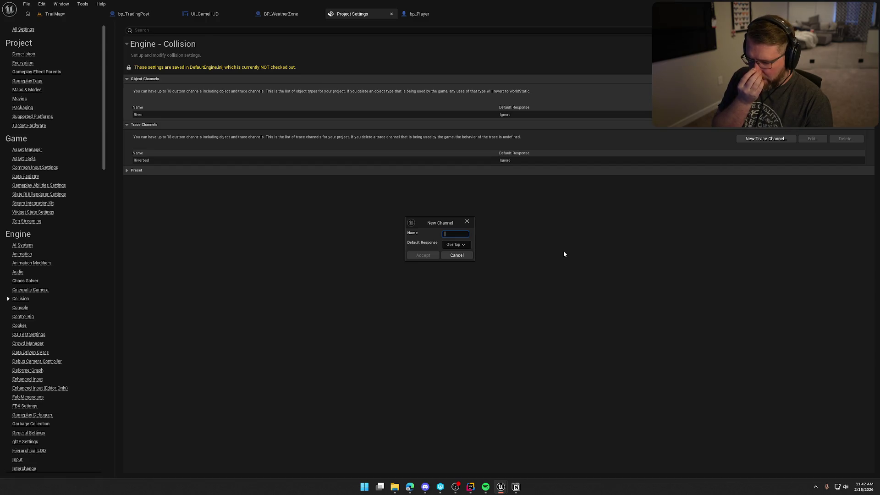
{"action": "type", "text": "Trigger"}
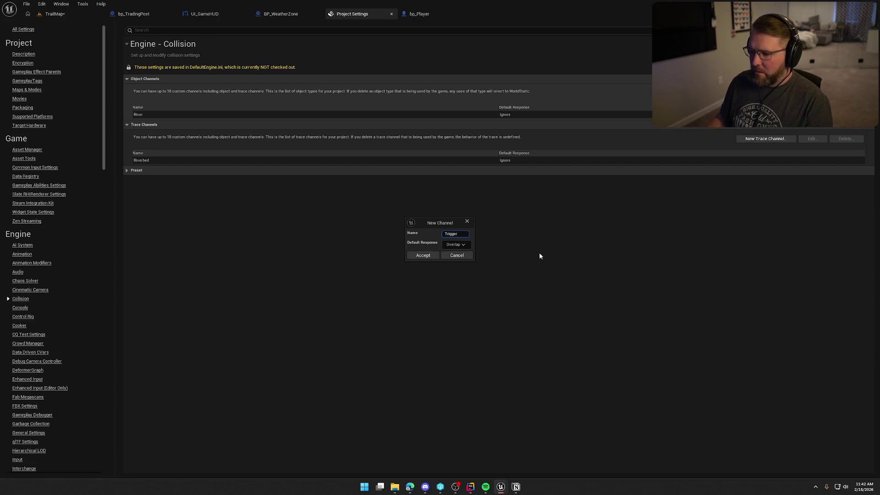
{"action": "left_click", "coordinate": [418, 257]}
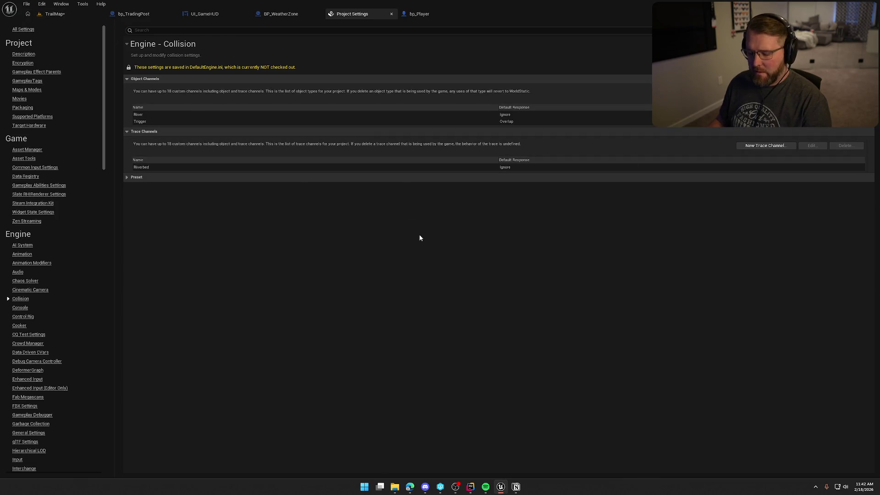
{"action": "key", "text": "ctrl+s"}
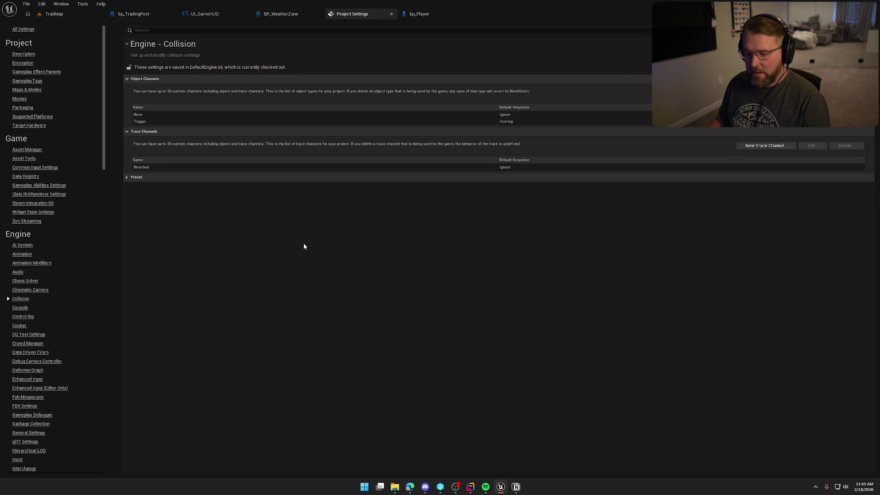
{"action": "middle_click", "coordinate": [356, 13]}
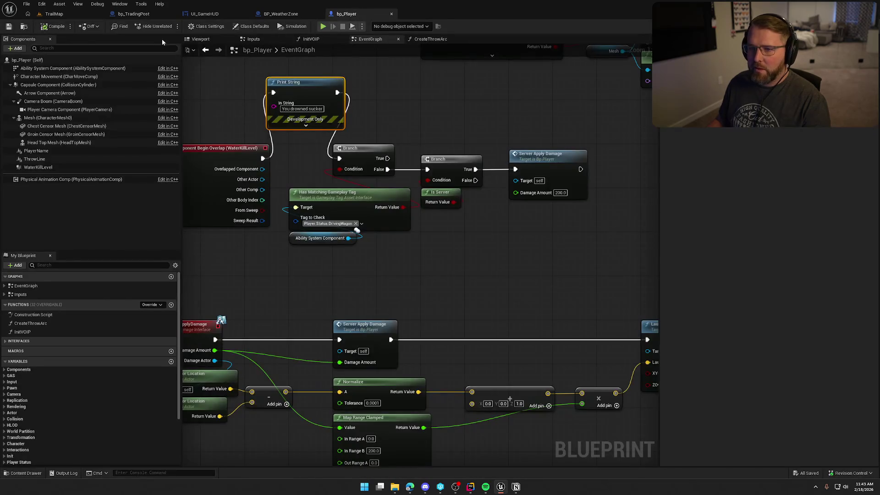
Select all six zone trigger volumes and confirm their Object Type is Trigger.
{"action": "left_click", "coordinate": [133, 14]}
{"action": "left_click", "coordinate": [50, 13]}
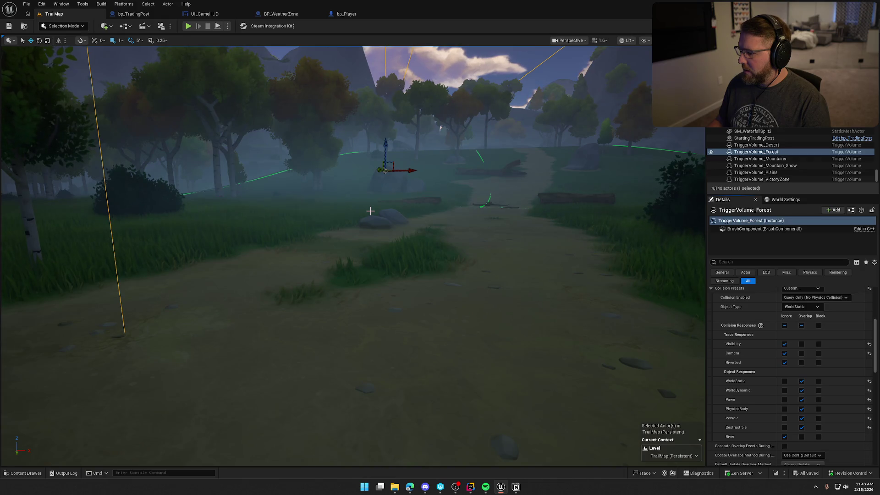
{"action": "left_click", "coordinate": [802, 306]}
{"action": "left_click", "coordinate": [801, 307]}
{"action": "left_click", "coordinate": [757, 145]}
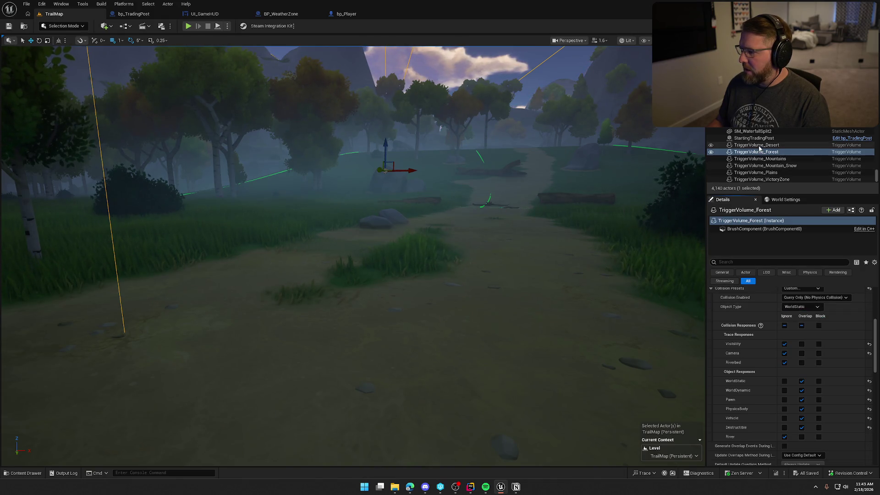
{"action": "left_click", "coordinate": [772, 179], "text": "shift"}
{"action": "left_click", "coordinate": [800, 264]}
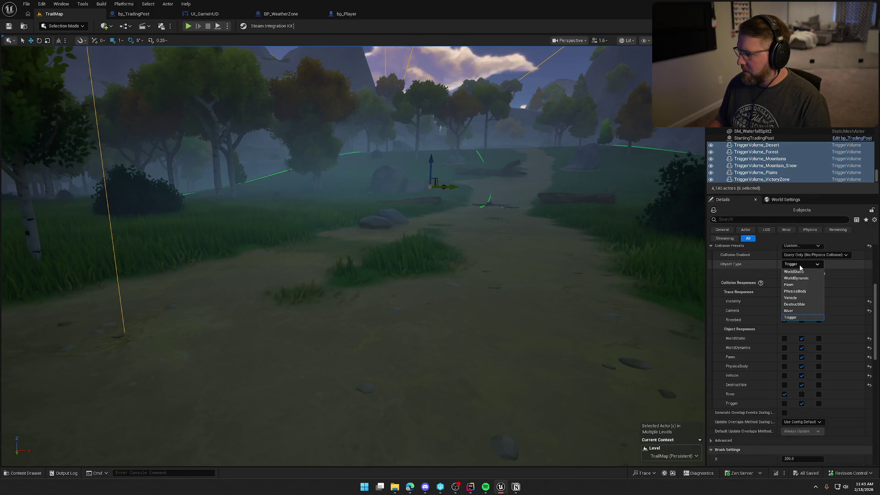
{"action": "left_click", "coordinate": [800, 267]}
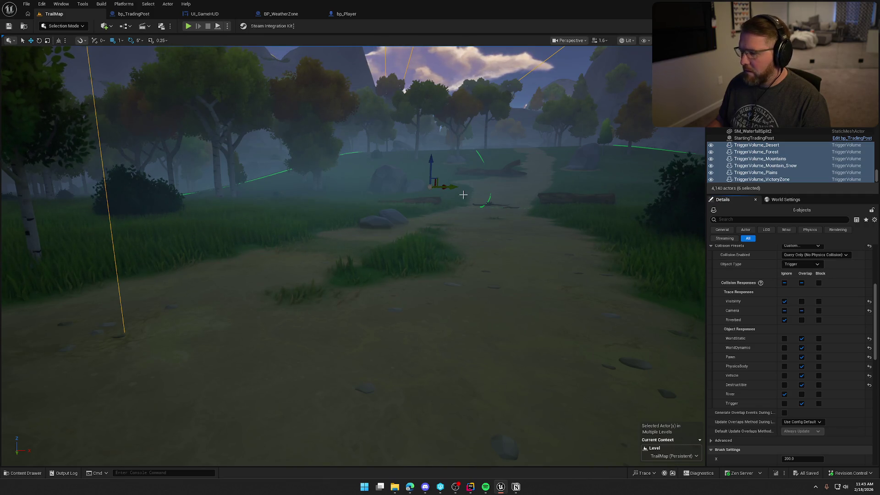
Change bp_Player's WaterKillLevel response to Trigger objects, then compile and save.
{"action": "left_click", "coordinate": [354, 15]}
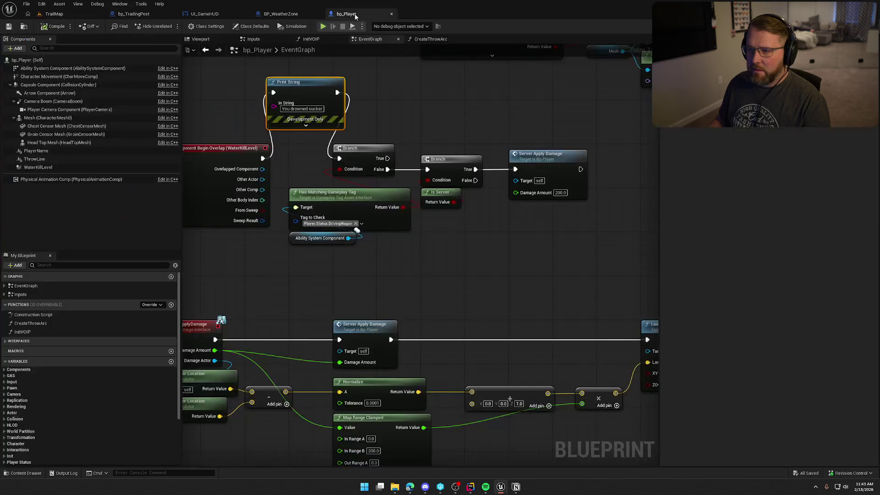
{"action": "left_click", "coordinate": [53, 168]}
{"action": "left_click", "coordinate": [772, 351]}
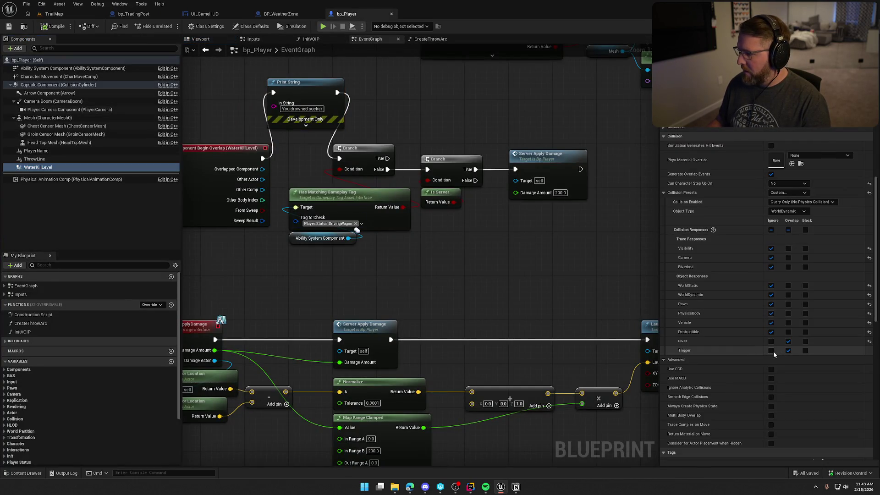
{"action": "left_click", "coordinate": [42, 27]}
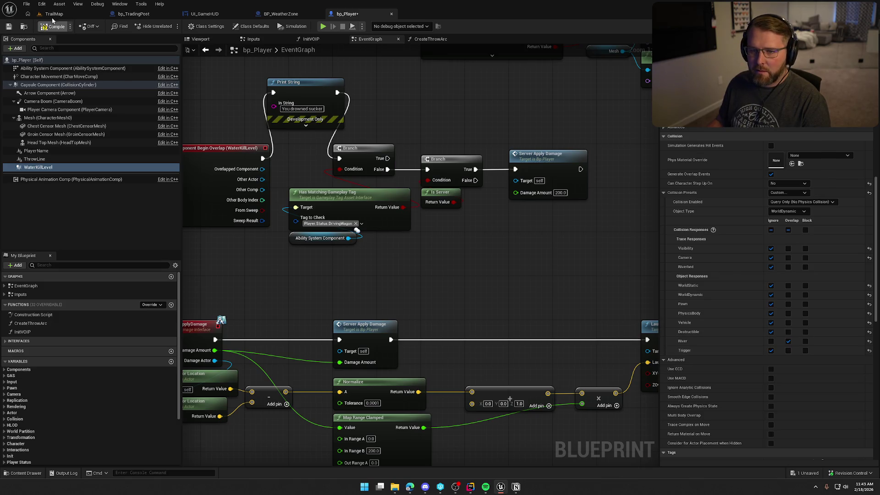
{"action": "left_click", "coordinate": [54, 14]}
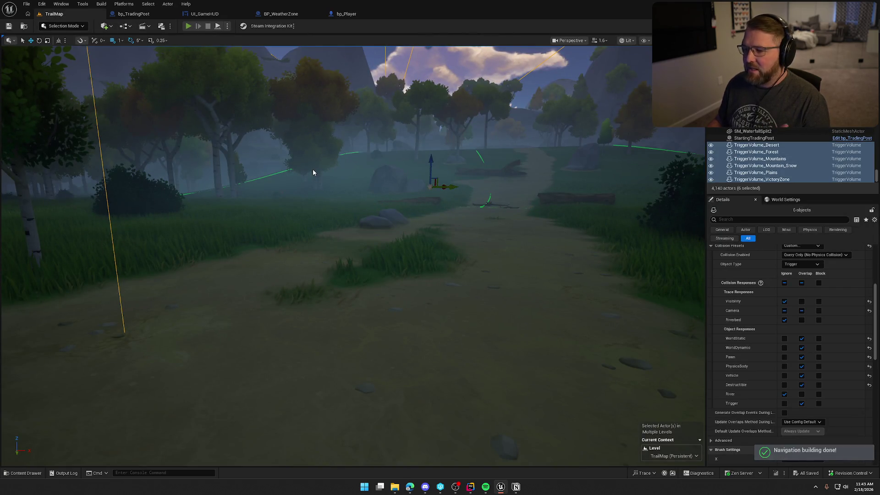
{"action": "key", "text": "alt+p"}
{"action": "key", "text": "w"}
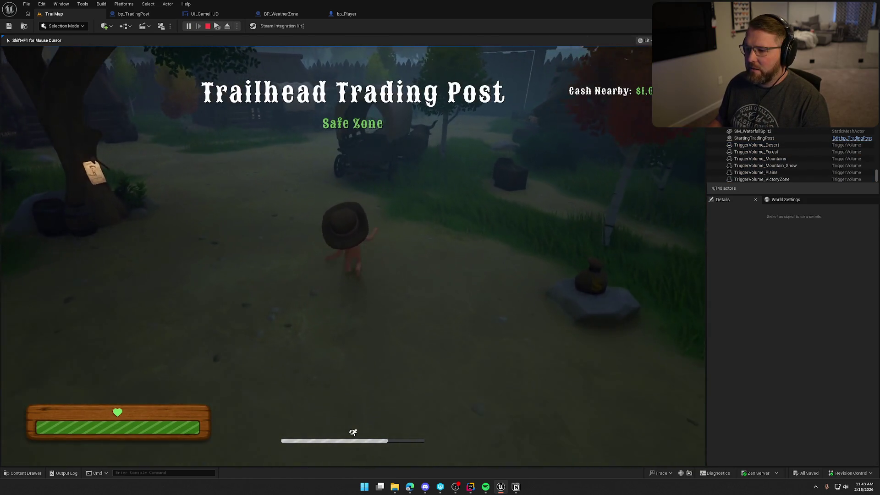
{"action": "key", "text": "e"}
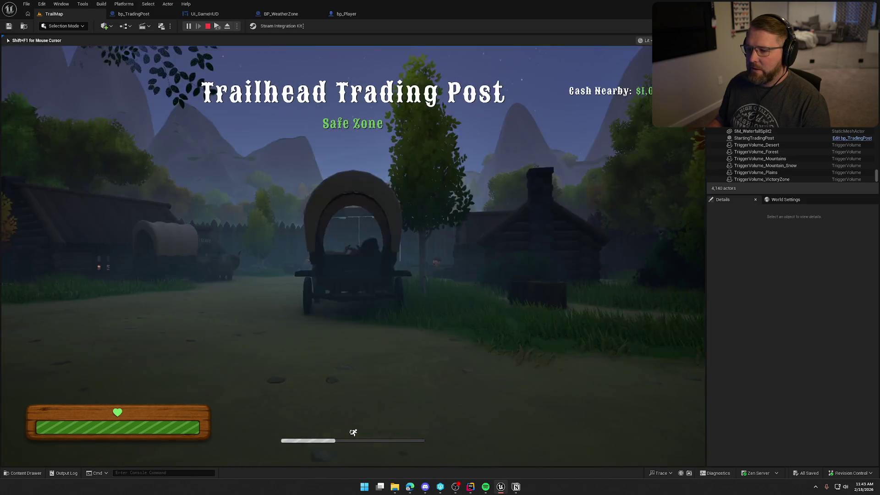
{"action": "key", "text": "w"}
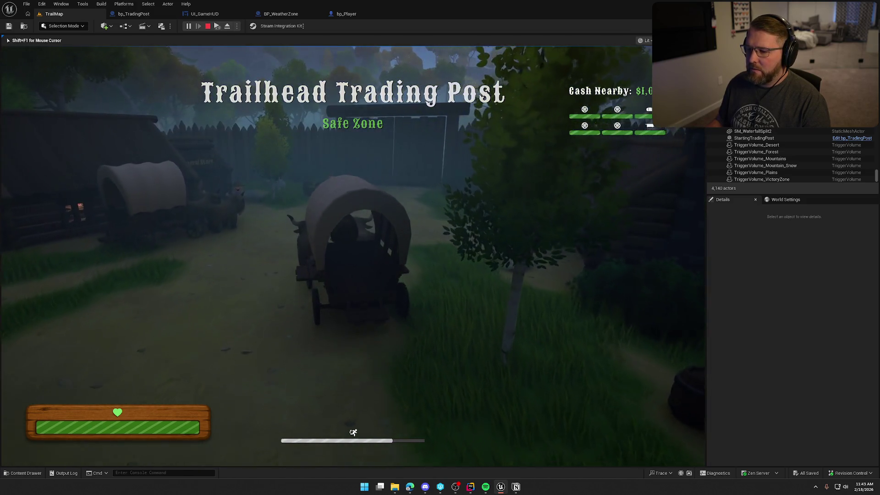
{"action": "key", "text": "d"}
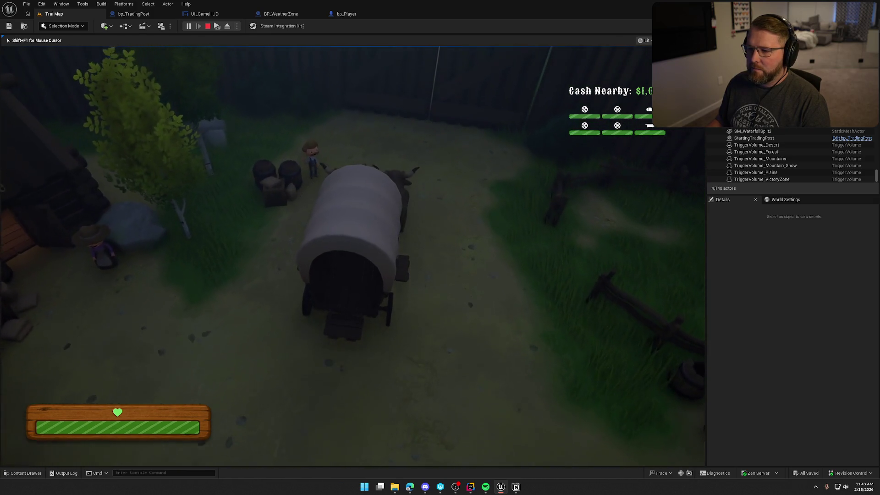
{"action": "key", "text": "w"}
{"action": "key", "text": "shift"}
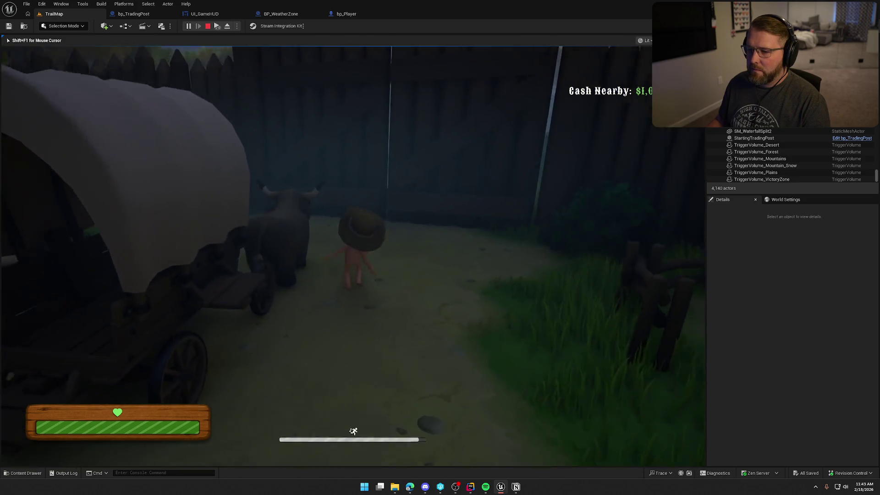
{"action": "key", "text": "w"}
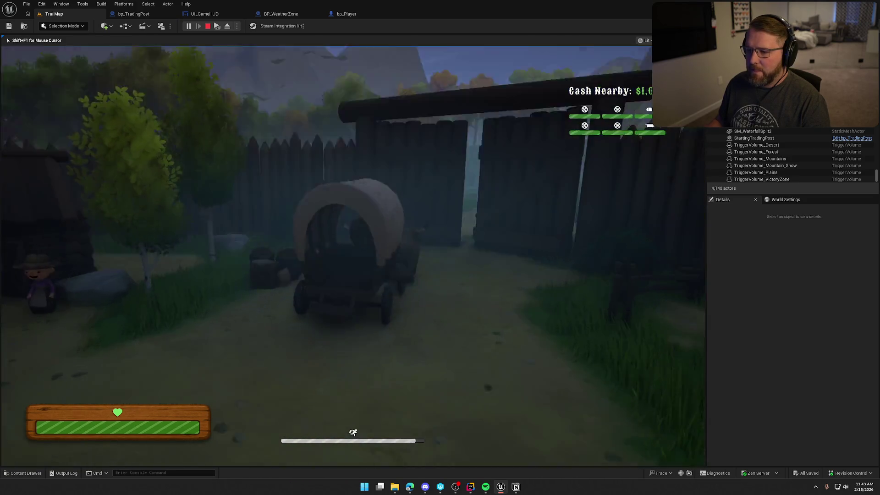
{"action": "key", "text": "w"}
{"action": "key", "text": "shift"}
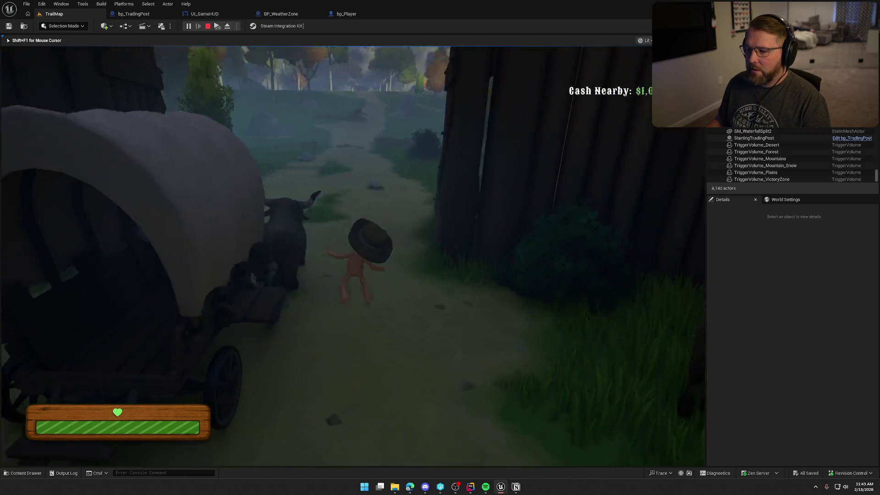
{"action": "key", "text": "w"}
{"action": "key", "text": "shift"}
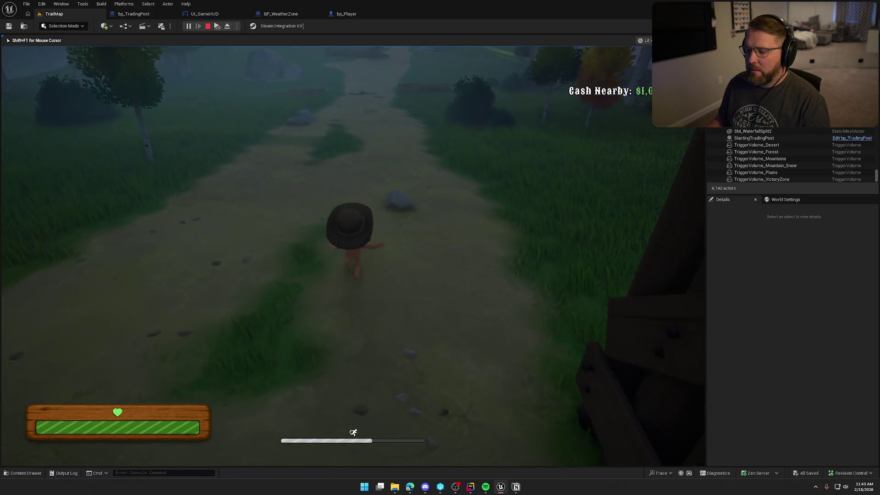
{"action": "key", "text": "w"}
{"action": "key", "text": "shift"}
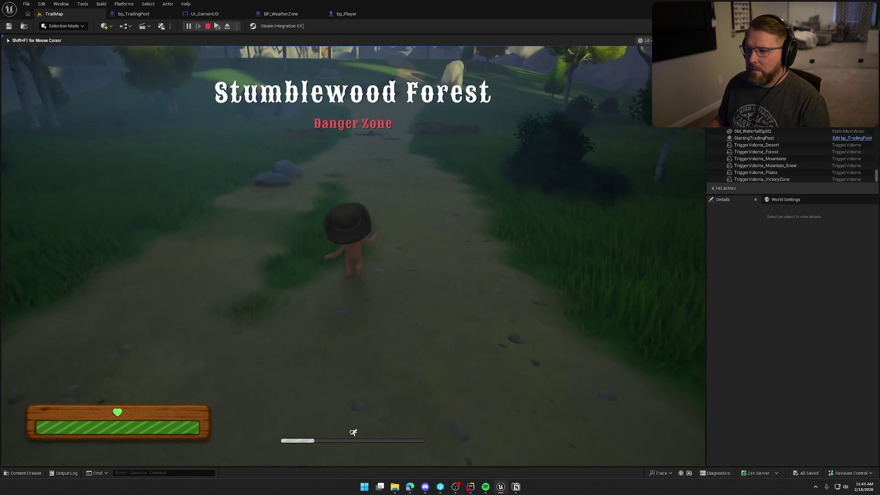
{"action": "key", "text": "w"}
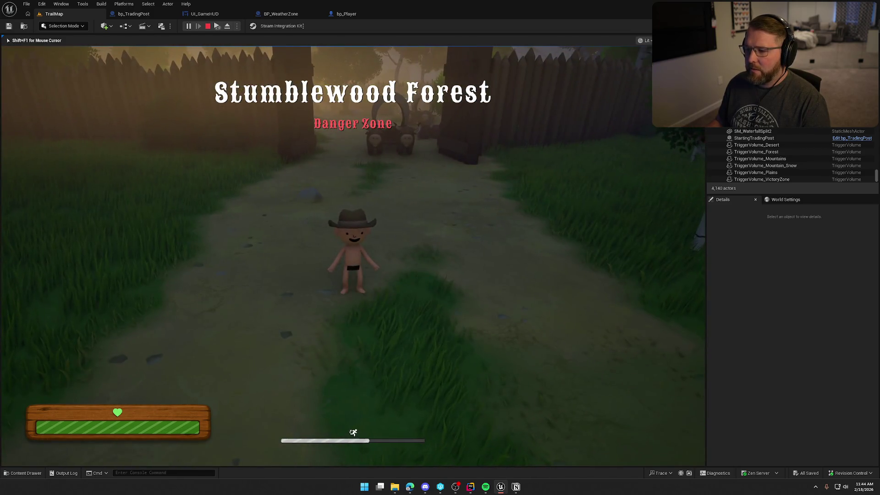
{"action": "key", "text": "w"}
{"action": "key", "text": "shift"}
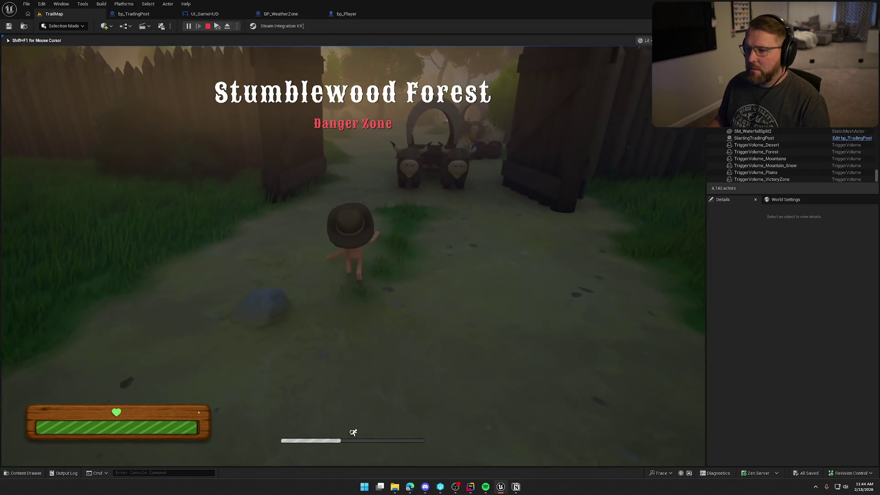
{"action": "key", "text": "w"}
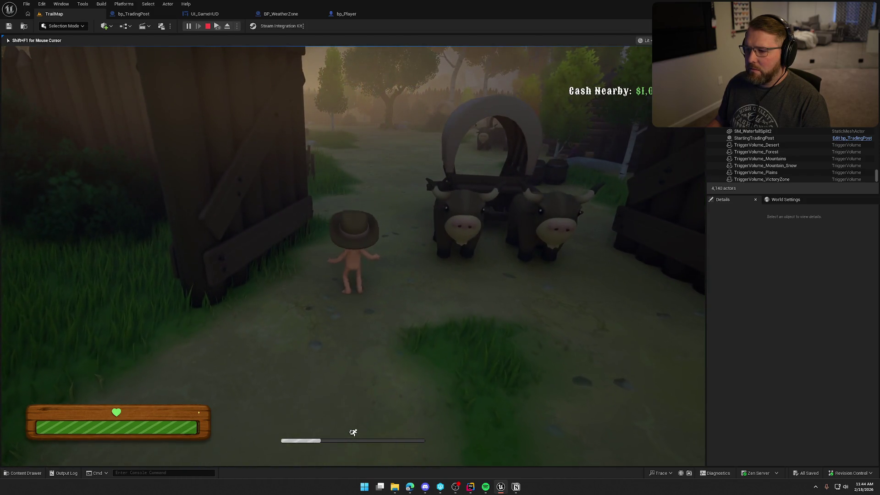
{"action": "key", "text": "s"}
{"action": "key", "text": "s"}
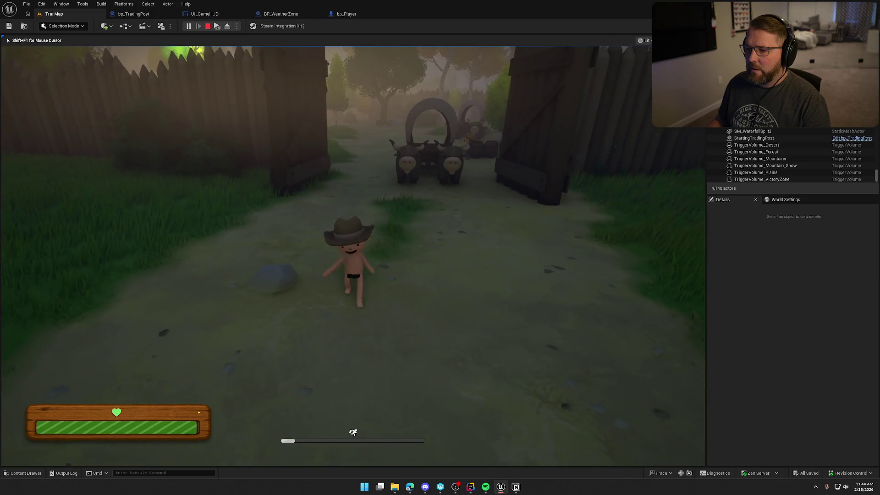
{"action": "key", "text": "w"}
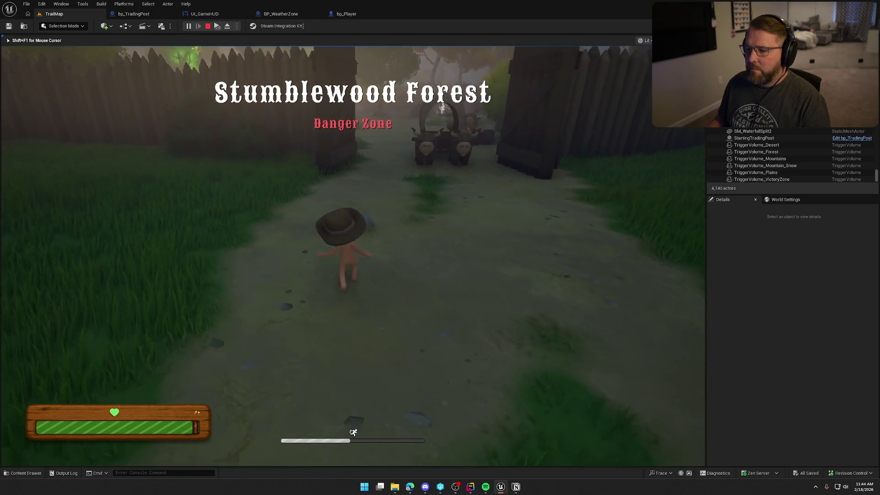
{"action": "key", "text": "w"}
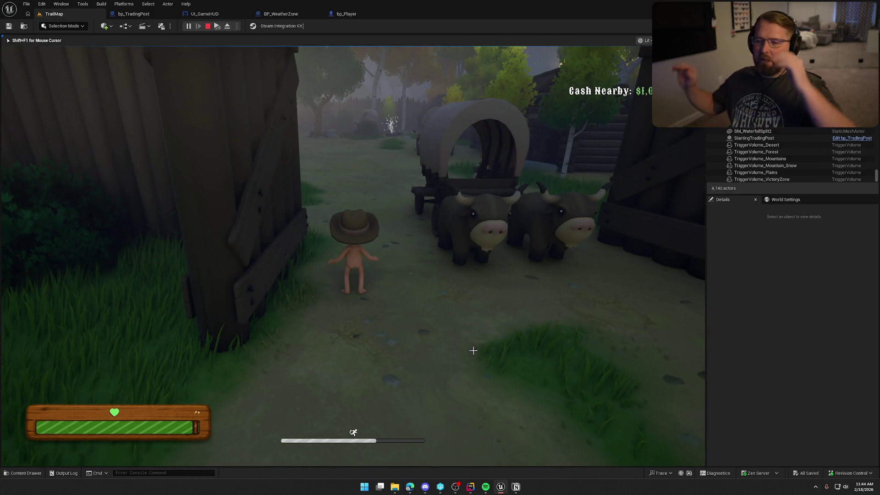
{"action": "key", "text": "Escape"}
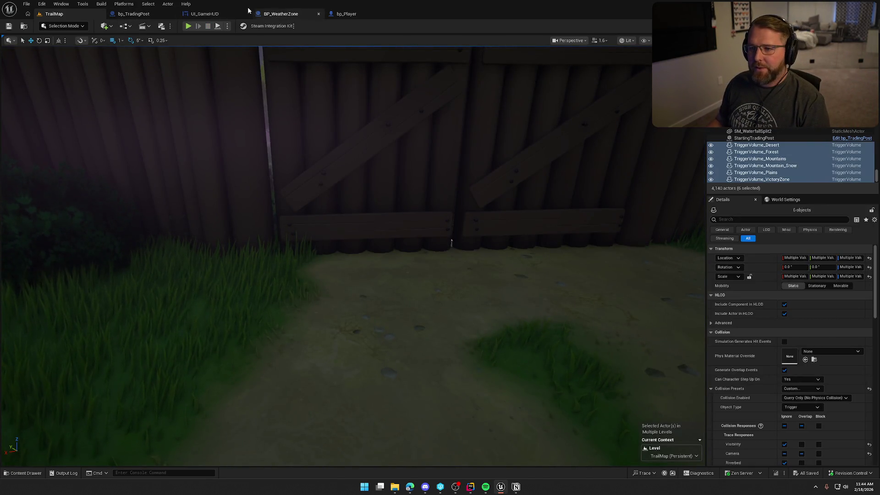
{"action": "left_click", "coordinate": [204, 14]}
{"action": "left_click_drag", "start_coordinate": [232, 133], "coordinate": [632, 235]}
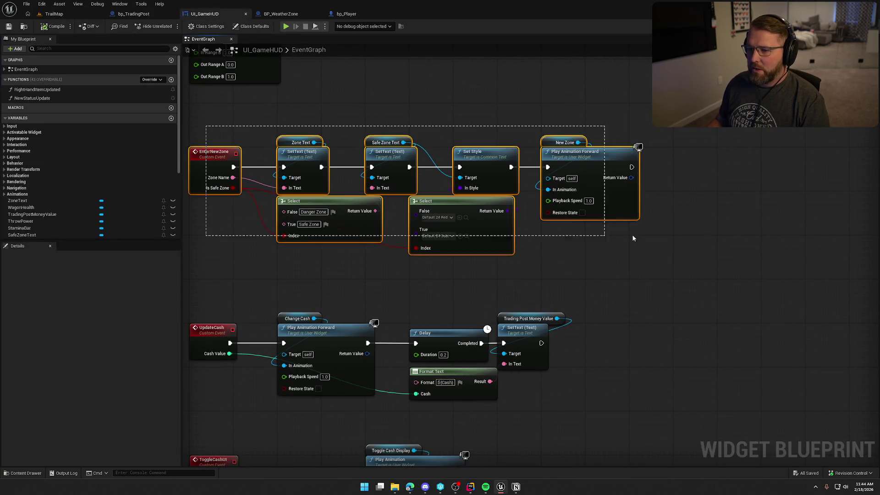
{"action": "left_click", "coordinate": [611, 262]}
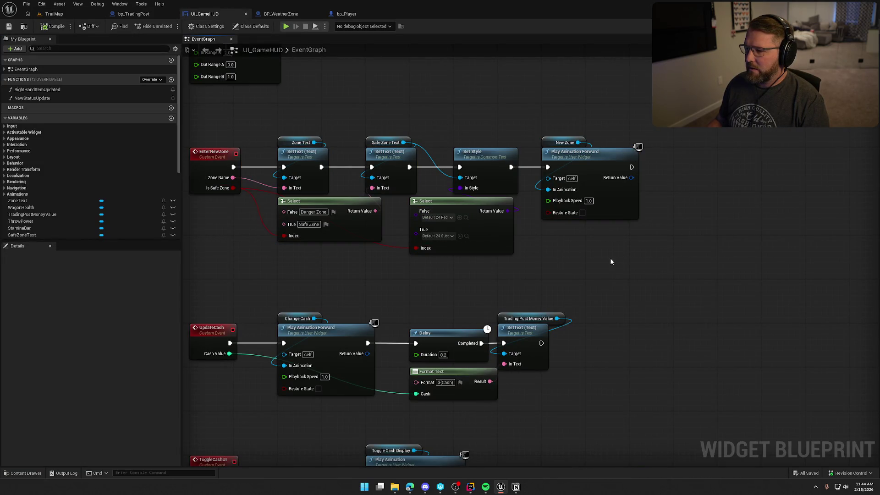
{"action": "left_click_drag", "start_coordinate": [593, 259], "coordinate": [609, 270]}
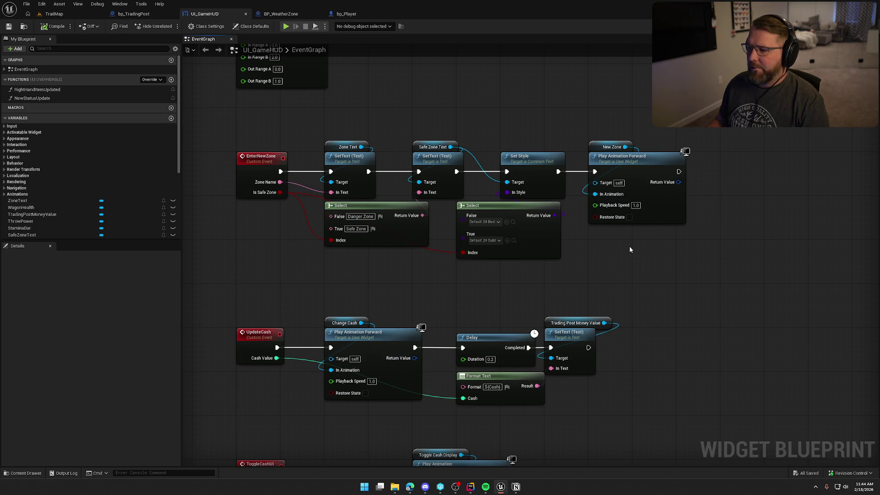
{"action": "left_click_drag", "start_coordinate": [681, 183], "coordinate": [739, 236]}
{"action": "left_click", "coordinate": [731, 158]}
{"action": "left_click_drag", "start_coordinate": [731, 157], "coordinate": [702, 153]}
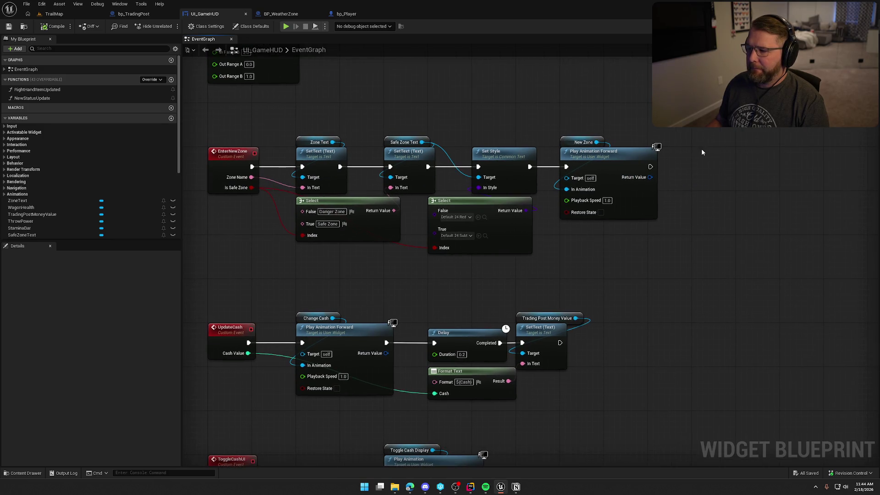
{"action": "left_click_drag", "start_coordinate": [596, 142], "coordinate": [635, 114]}
{"action": "type", "text": "is play"}
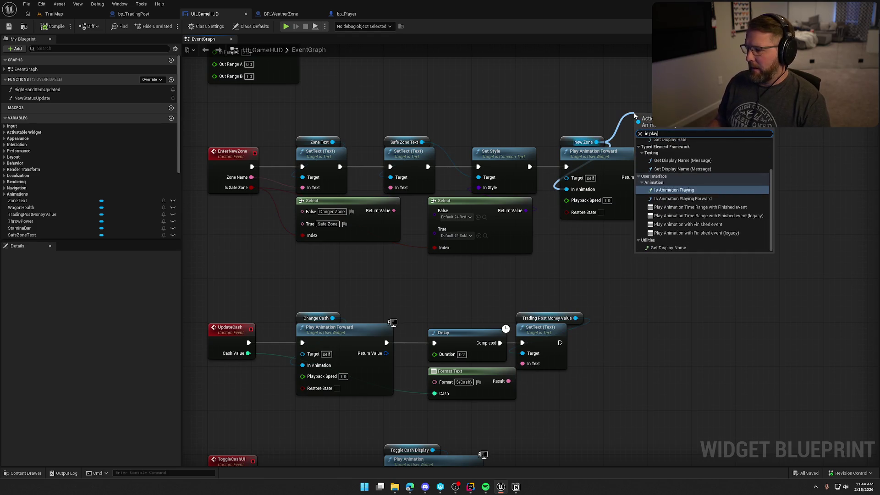
{"action": "left_click", "coordinate": [674, 190]}
{"action": "left_click_drag", "start_coordinate": [666, 121], "coordinate": [599, 82]}
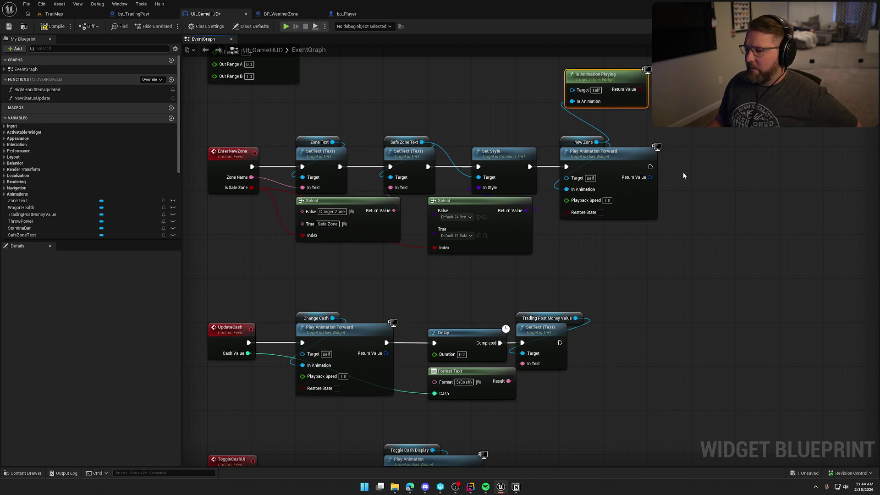
{"action": "left_click_drag", "start_coordinate": [596, 142], "coordinate": [674, 145]}
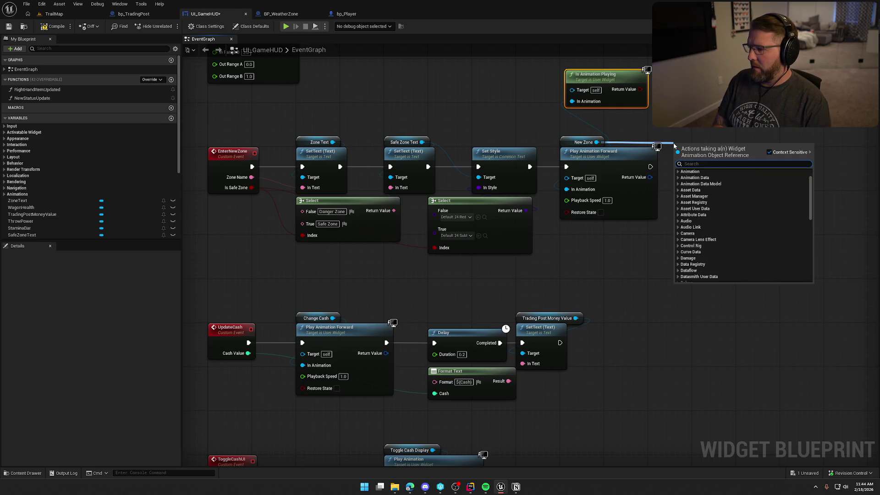
{"action": "type", "text": "leng"}
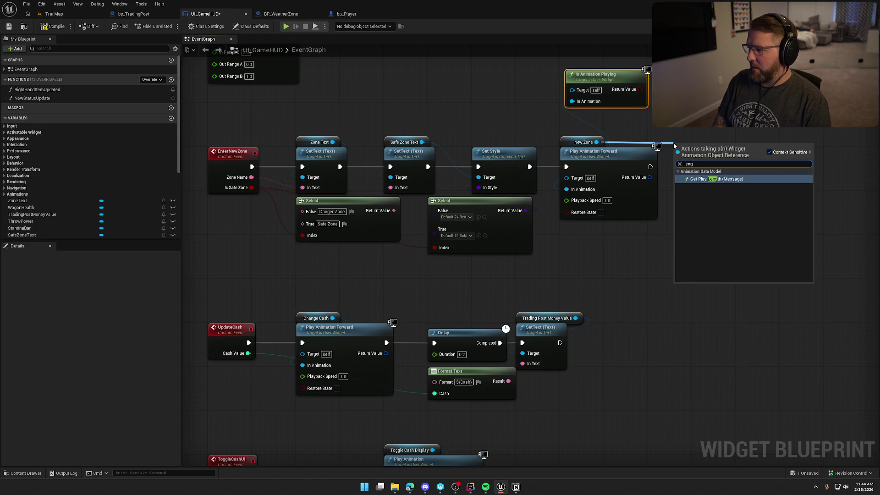
{"action": "key", "text": "BackSpace"}
{"action": "key", "text": "BackSpace"}
{"action": "key", "text": "BackSpace"}
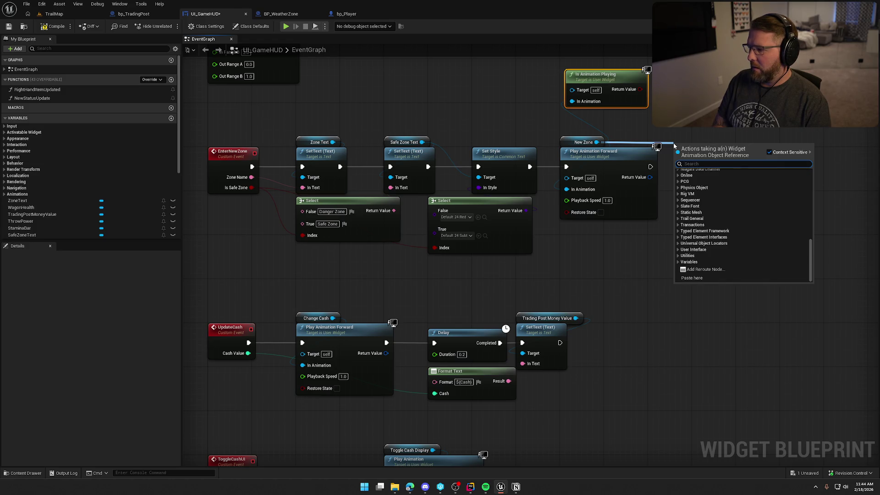
{"action": "type", "text": "time"}
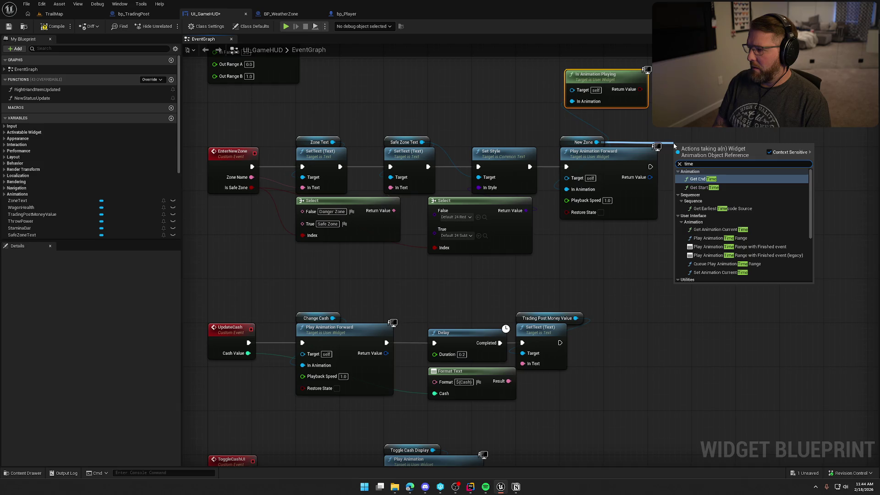
{"action": "left_click", "coordinate": [704, 179]}
{"action": "mouse_move", "coordinate": [721, 148]}
{"action": "left_mouse_down"}
{"action": "mouse_move", "coordinate": [712, 234]}
{"action": "mouse_move", "coordinate": [618, 246]}
{"action": "left_mouse_up"}
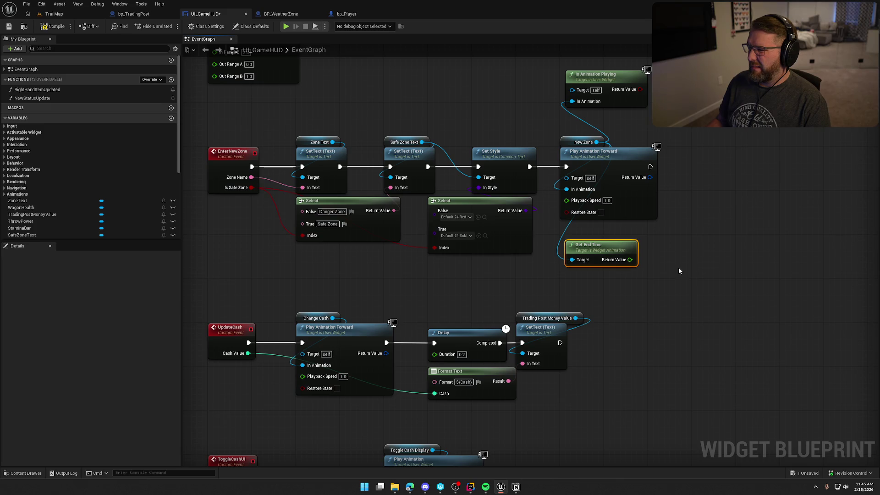
{"action": "key", "text": "Delete"}
{"action": "left_click", "coordinate": [605, 74]}
{"action": "key", "text": "Delete"}
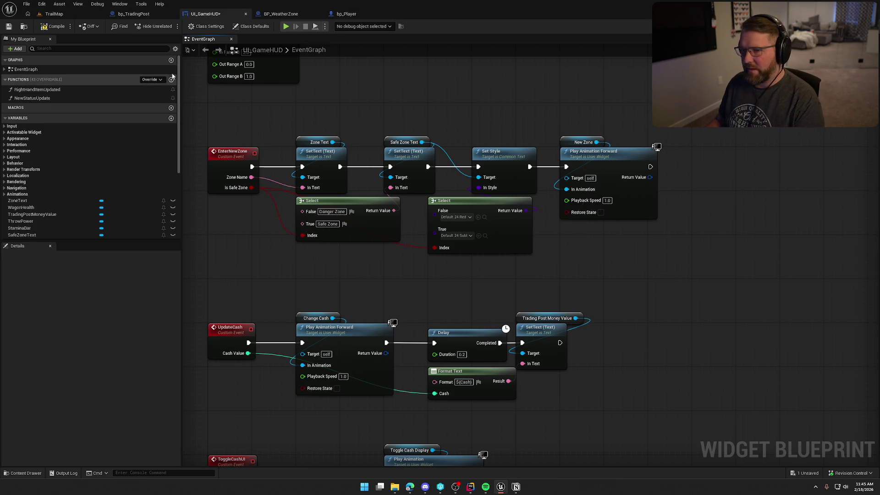
Save UI_GameHUD and browse 'play animation' actions from New Zone without adding a node.
{"action": "key", "text": "ctrl+s"}
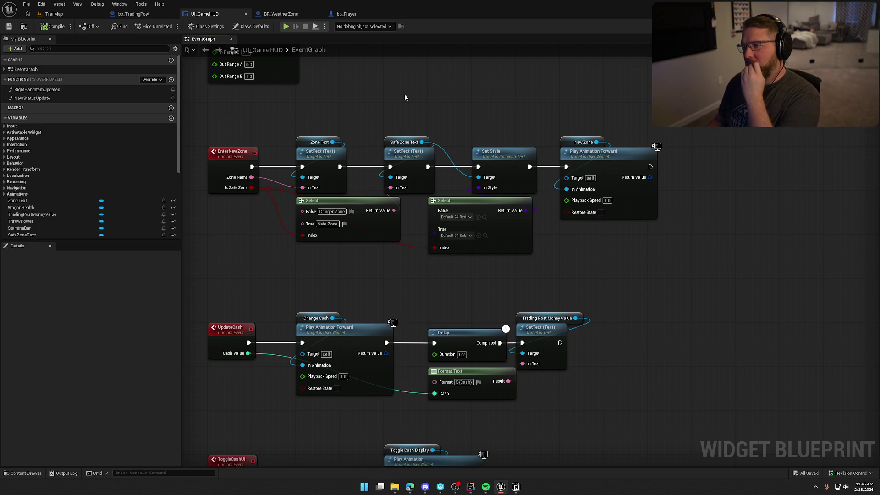
{"action": "mouse_move", "coordinate": [597, 142]}
{"action": "left_mouse_down"}
{"action": "mouse_move", "coordinate": [650, 140]}
{"action": "mouse_move", "coordinate": [661, 94]}
{"action": "left_mouse_up"}
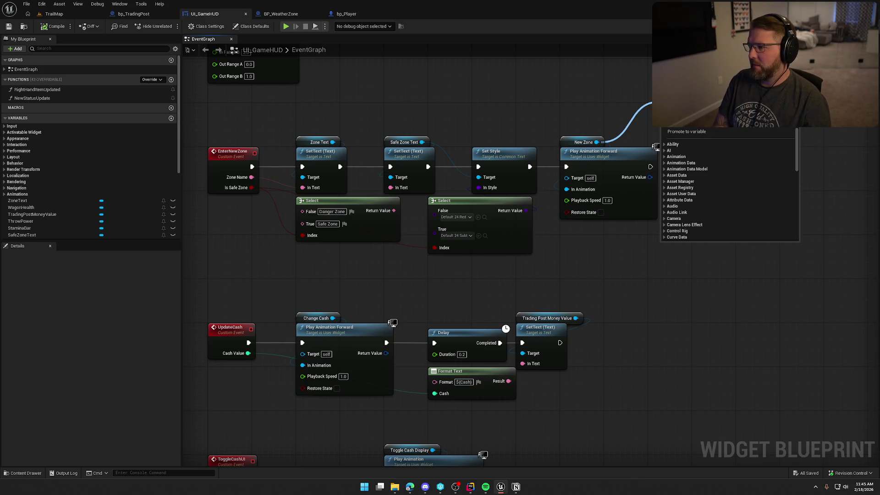
{"action": "type", "text": "play anima"}
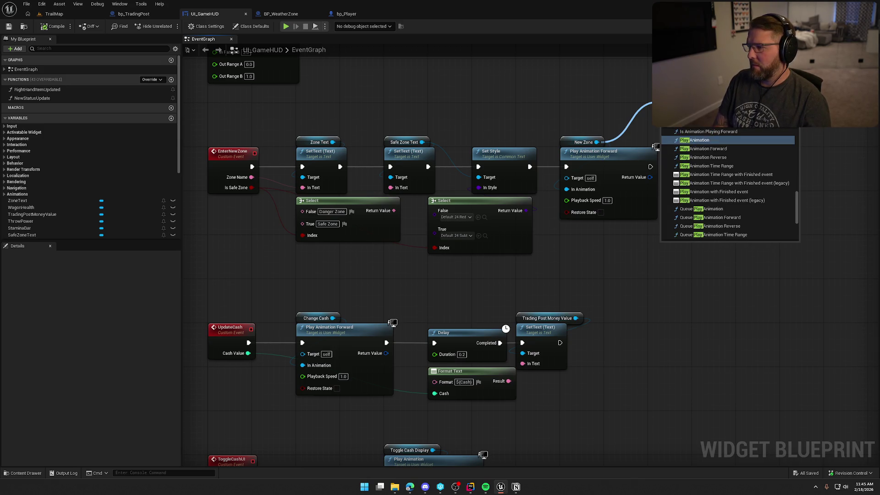
{"action": "type", "text": "tion"}
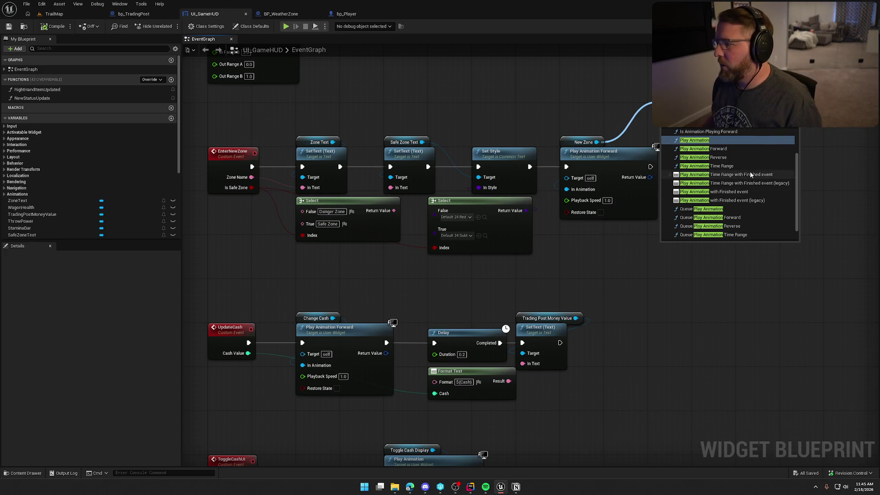
{"action": "scroll", "coordinate": [751, 171], "scroll_direction": "up", "scroll_amount": 2}
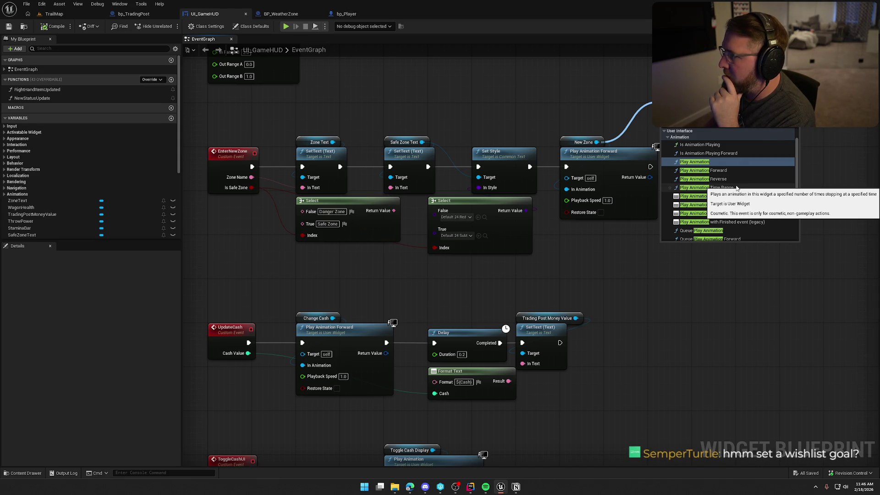
{"action": "left_click", "coordinate": [722, 293]}
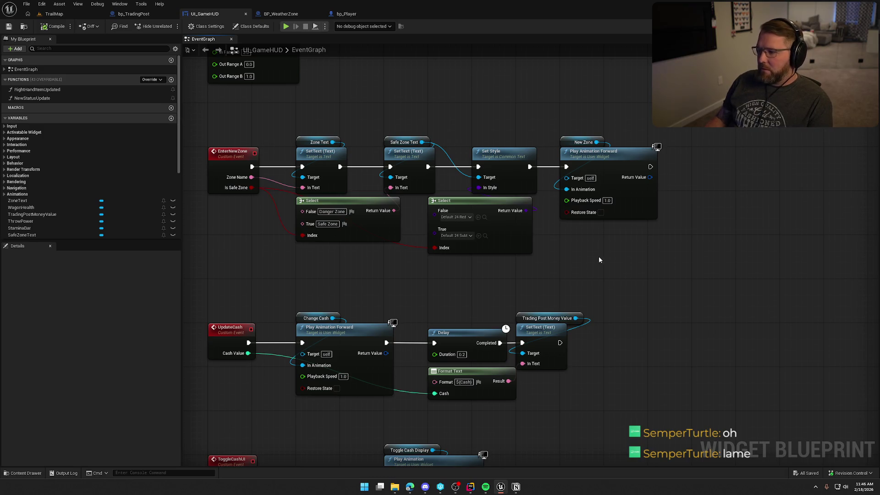
Search the Return Value pin's actions for 'restart'/'start', then dismiss the list without adding anything.
{"action": "left_click_drag", "start_coordinate": [650, 177], "coordinate": [713, 214]}
{"action": "type", "text": "restar"}
{"action": "key", "text": "BackSpace"}
{"action": "key", "text": "BackSpace"}
{"action": "key", "text": "BackSpace"}
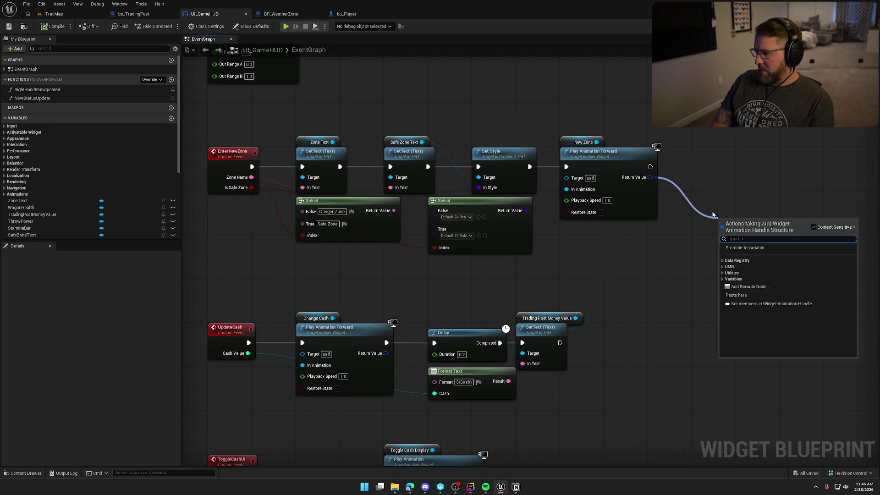
{"action": "type", "text": "star"}
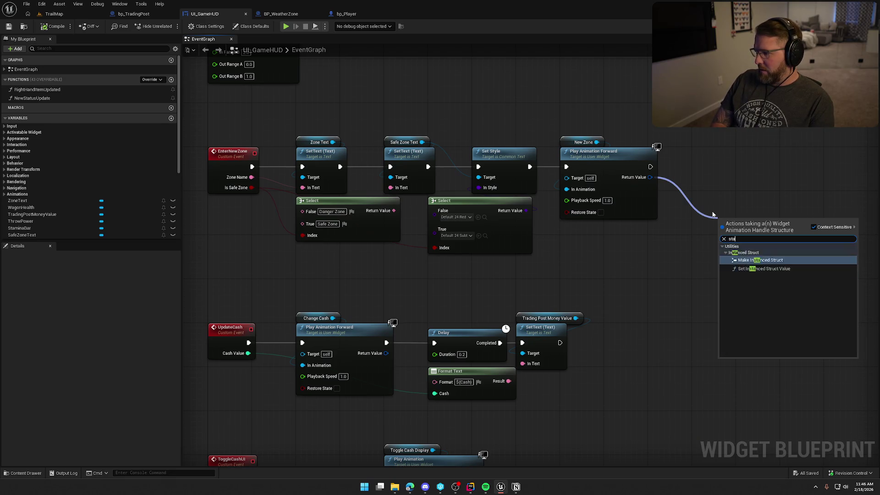
{"action": "key", "text": "BackSpace"}
{"action": "key", "text": "Escape"}
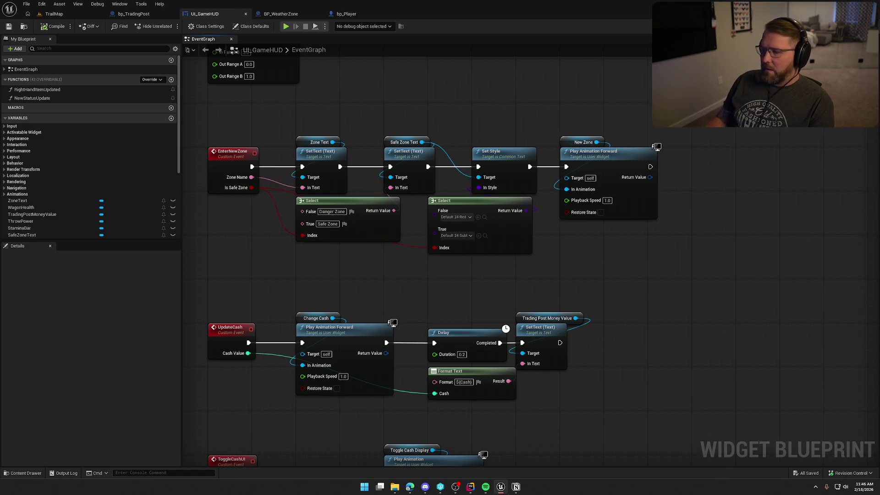
{"action": "left_click", "coordinate": [410, 487]}
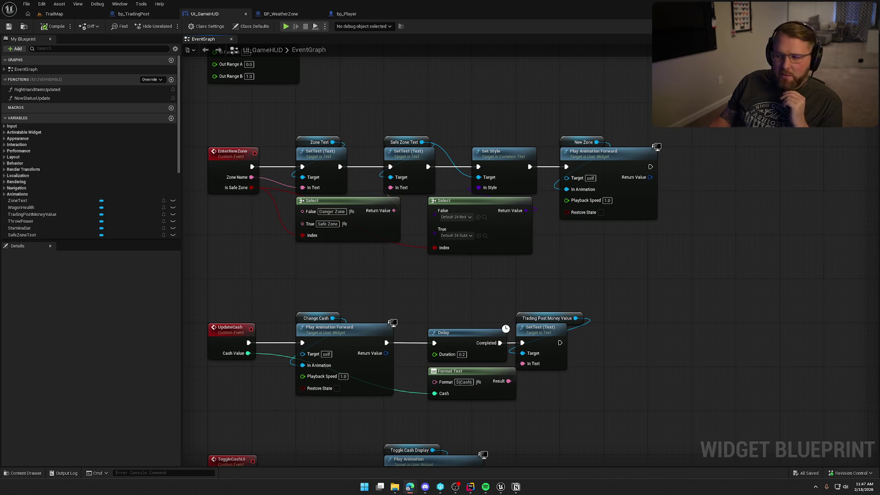
{"action": "left_click_drag", "start_coordinate": [597, 142], "coordinate": [646, 137]}
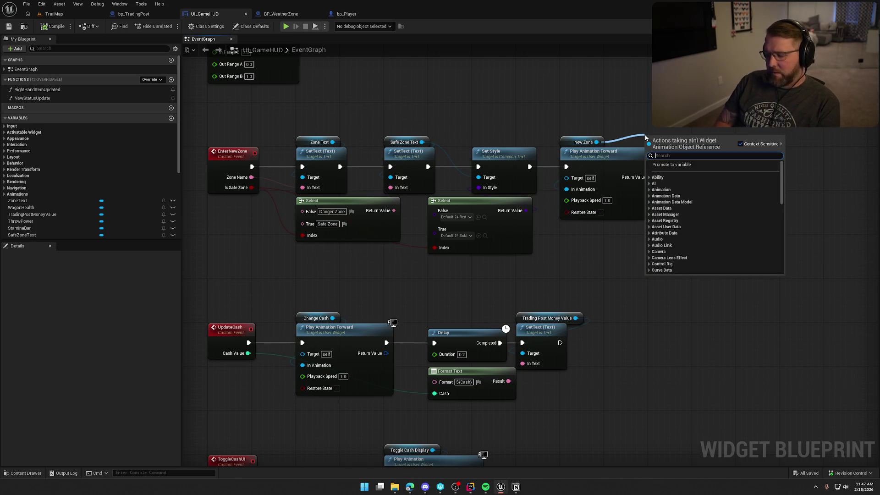
{"action": "type", "text": "start anim"}
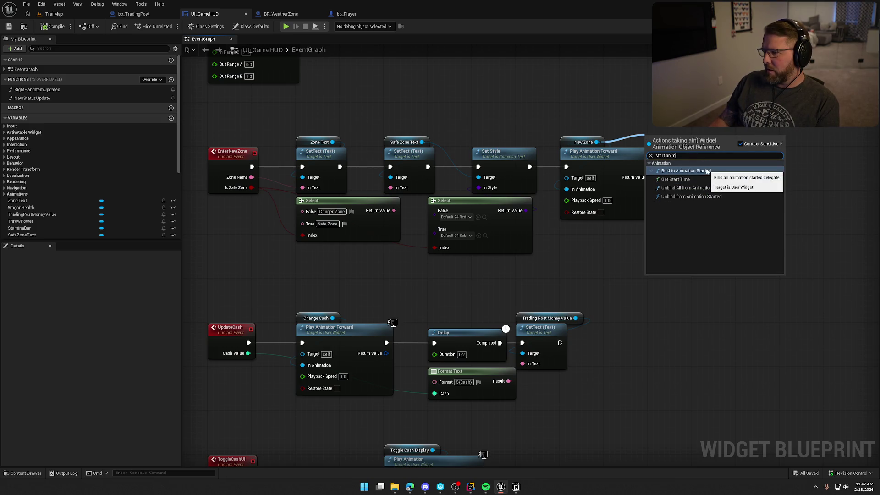
{"action": "left_click", "coordinate": [614, 260]}
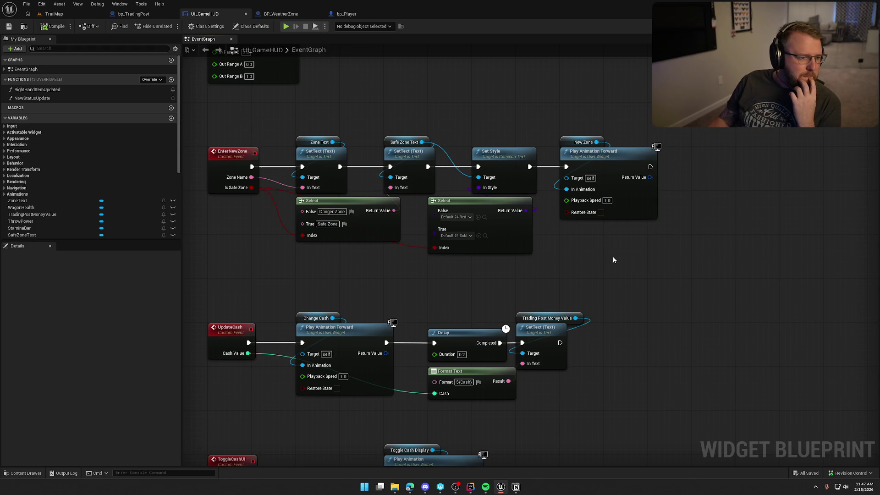
{"action": "mouse_move", "coordinate": [616, 158]}
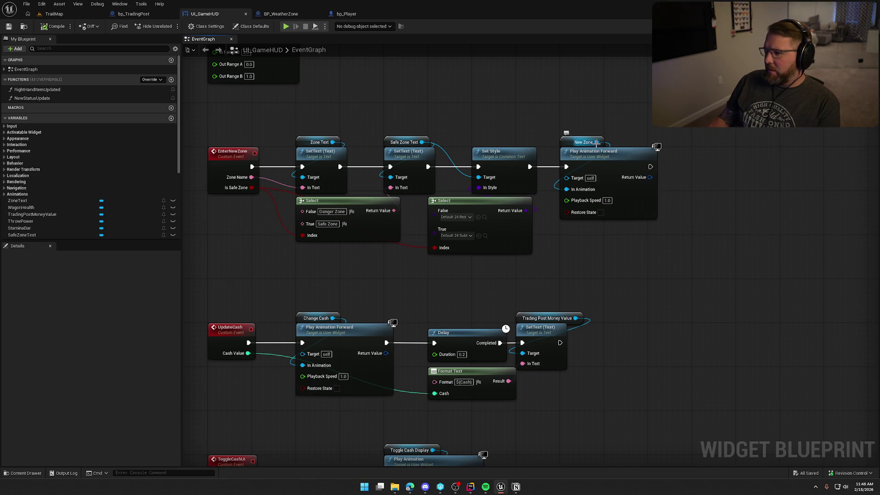
Add a Play Animation node for the New Zone animation.
{"action": "left_click_drag", "start_coordinate": [596, 143], "coordinate": [682, 131]}
{"action": "type", "text": "play anim"}
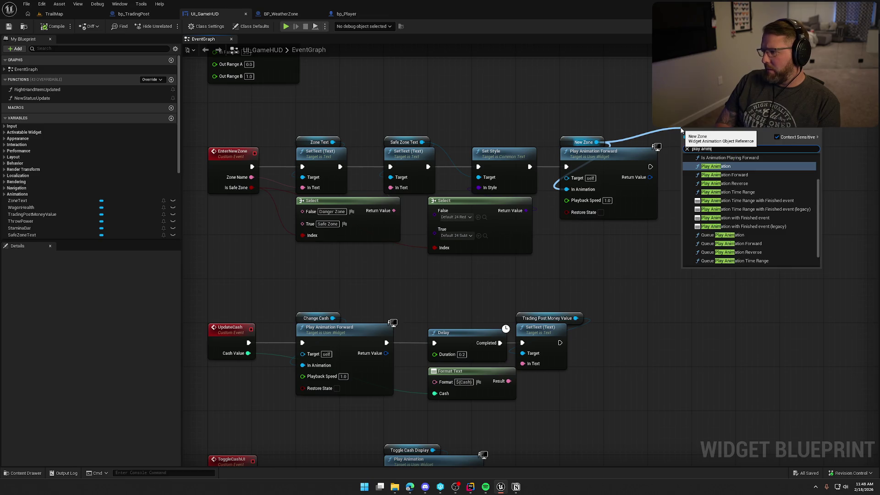
{"action": "key", "text": "Return"}
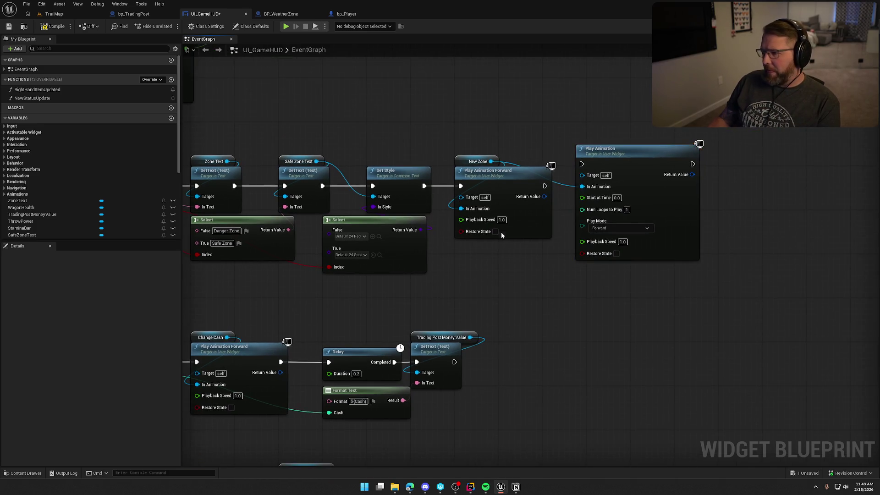
Wire Set Style into Play Animation, delete Play Animation Forward, then compile and save.
{"action": "mouse_move", "coordinate": [424, 185]}
{"action": "left_mouse_down"}
{"action": "mouse_move", "coordinate": [569, 174]}
{"action": "mouse_move", "coordinate": [582, 164]}
{"action": "left_mouse_up"}
{"action": "left_click", "coordinate": [541, 211]}
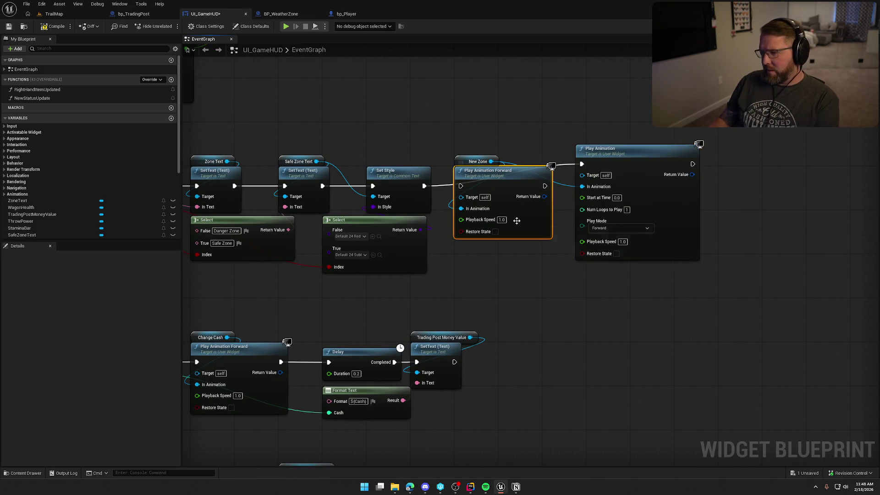
{"action": "key", "text": "Delete"}
{"action": "mouse_move", "coordinate": [635, 189]}
{"action": "left_mouse_down"}
{"action": "mouse_move", "coordinate": [590, 189]}
{"action": "mouse_move", "coordinate": [513, 211]}
{"action": "left_mouse_up"}
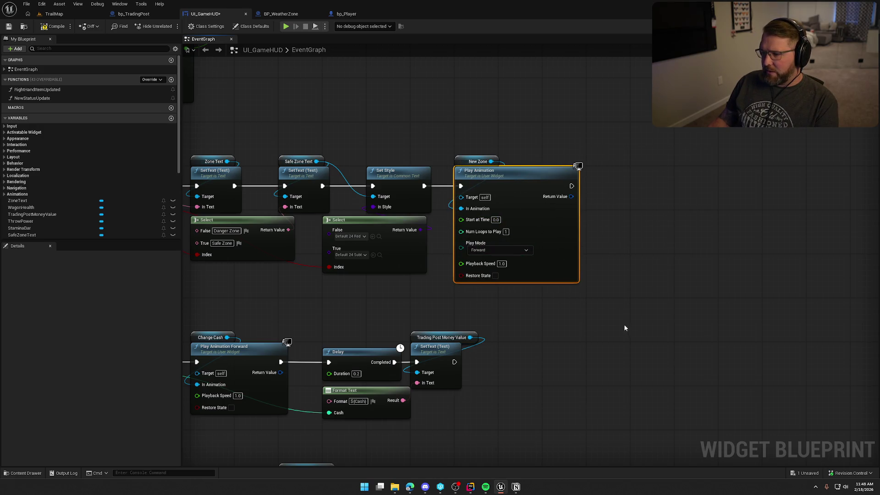
{"action": "left_click_drag", "start_coordinate": [510, 312], "coordinate": [501, 297]}
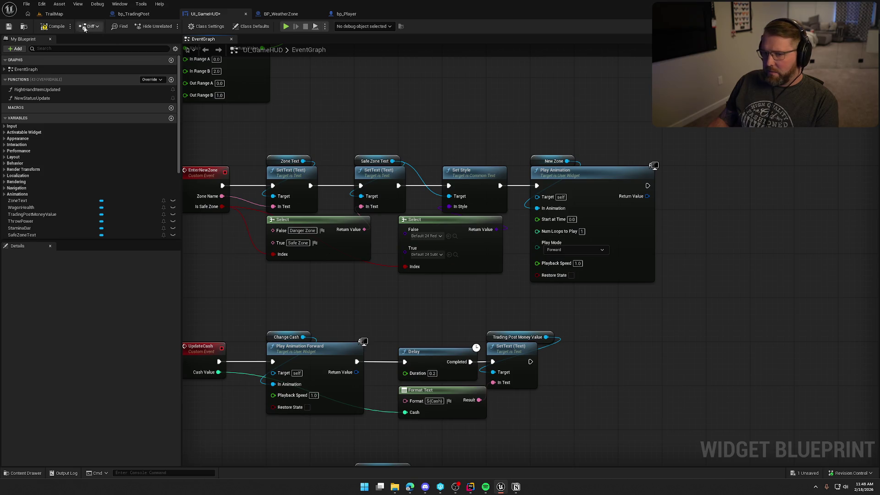
{"action": "left_click", "coordinate": [57, 27]}
{"action": "left_click", "coordinate": [54, 14]}
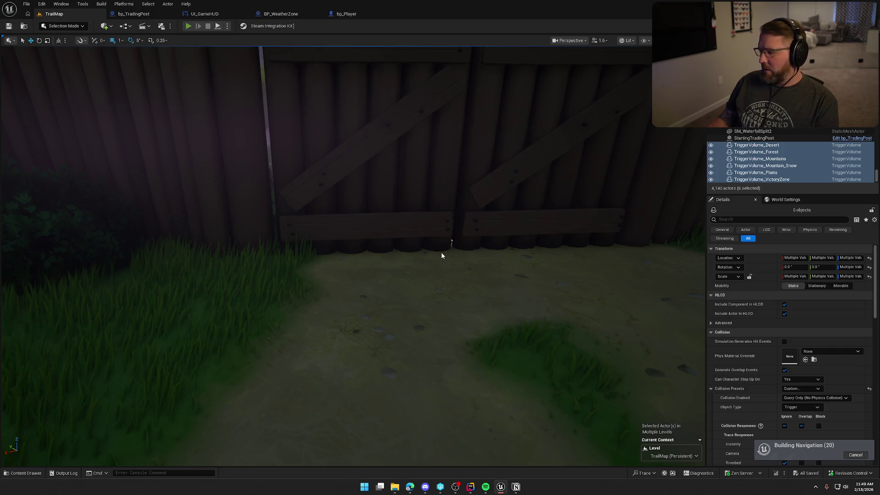
Start a play-in-editor test and drive the wagon up the path, stepping out and back in.
{"action": "key", "text": "alt+p"}
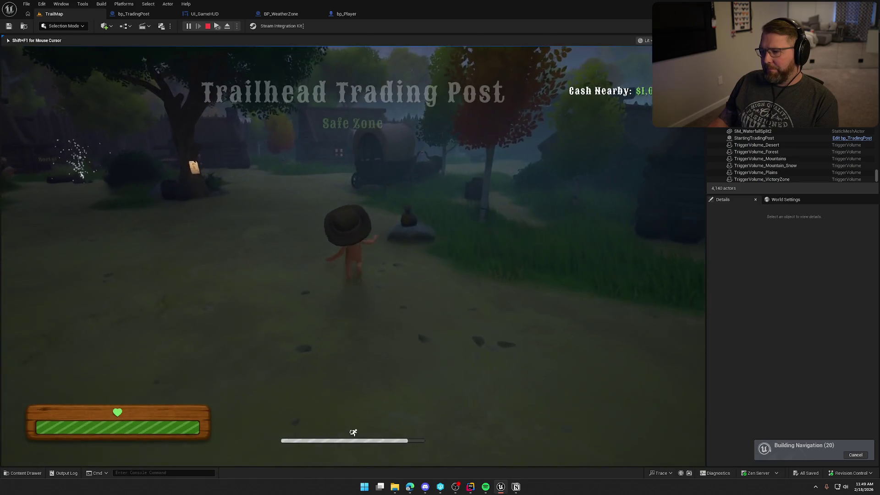
{"action": "key", "text": "w"}
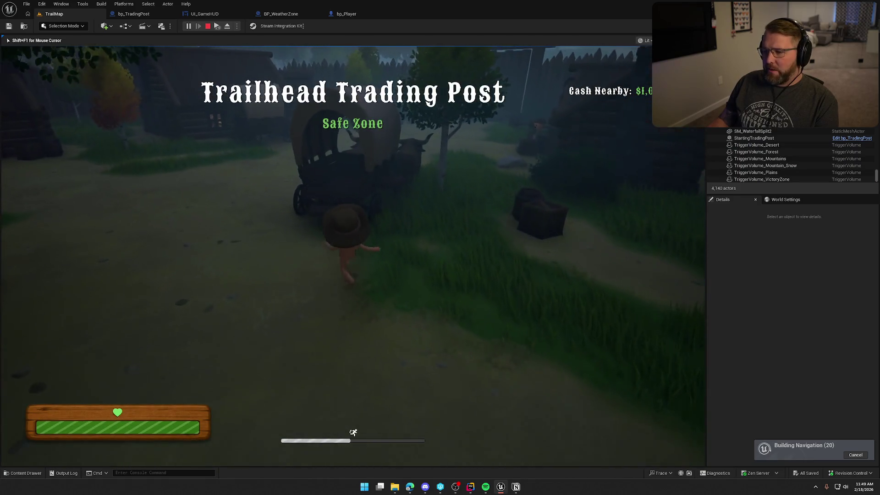
{"action": "key", "text": "e"}
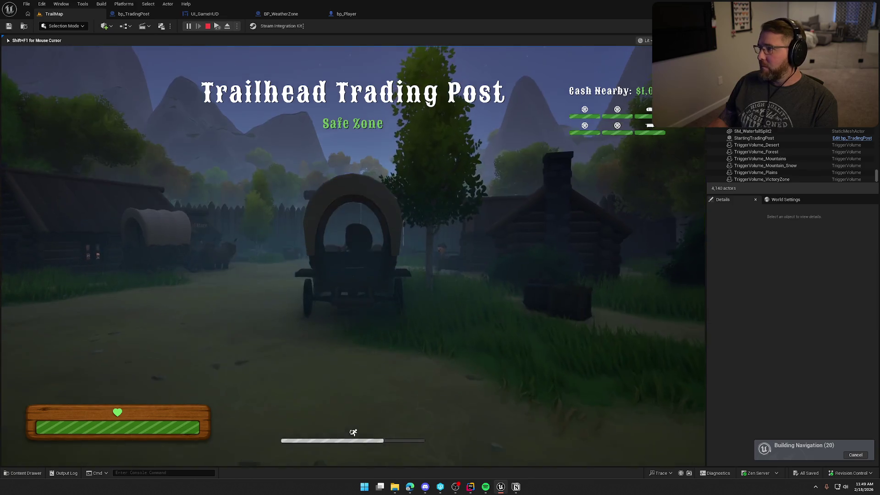
{"action": "key", "text": "w"}
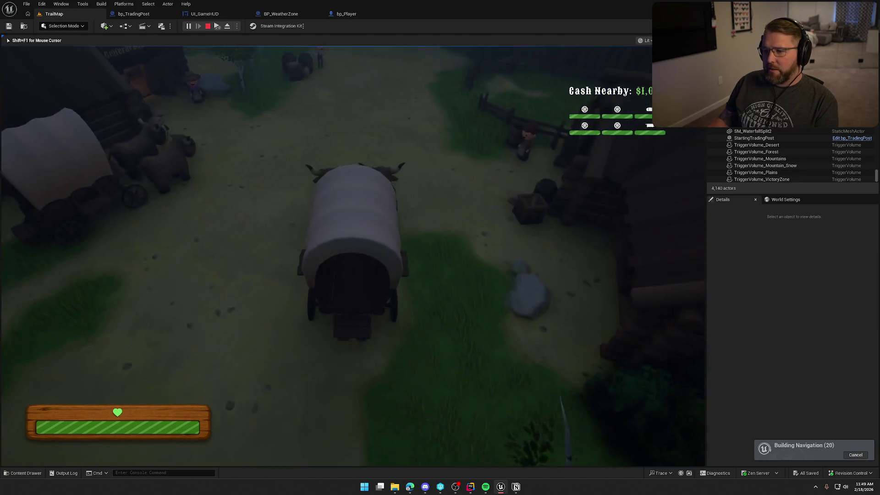
{"action": "key", "text": "d"}
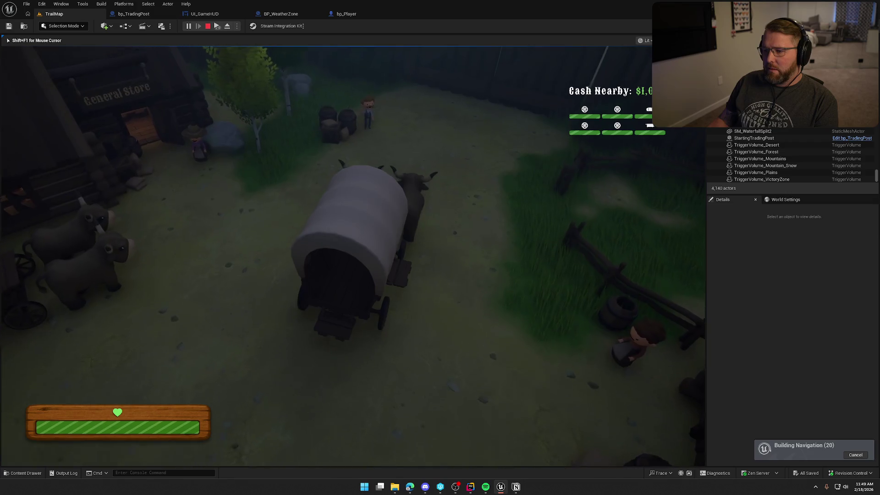
{"action": "key", "text": "w"}
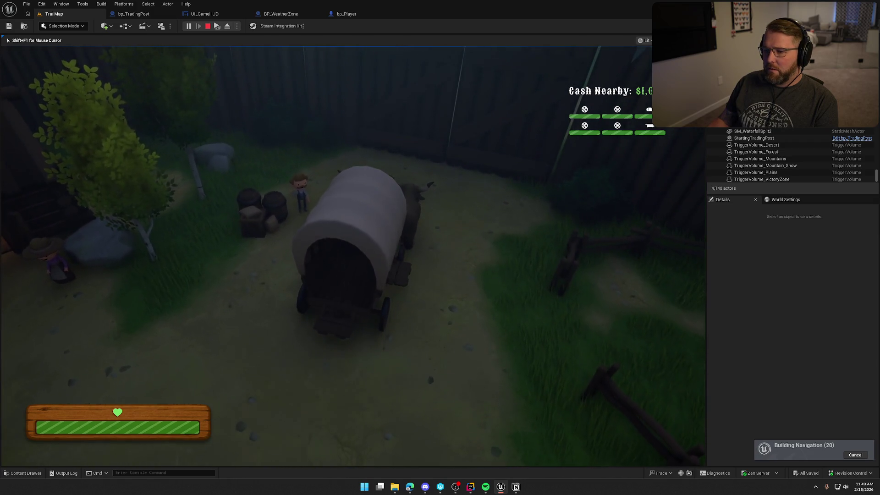
{"action": "key", "text": "e"}
{"action": "key", "text": "w"}
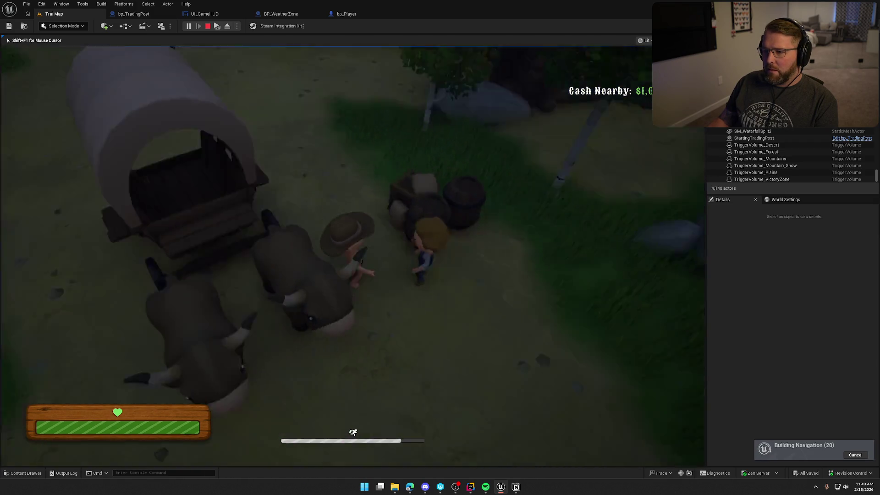
{"action": "key", "text": "e"}
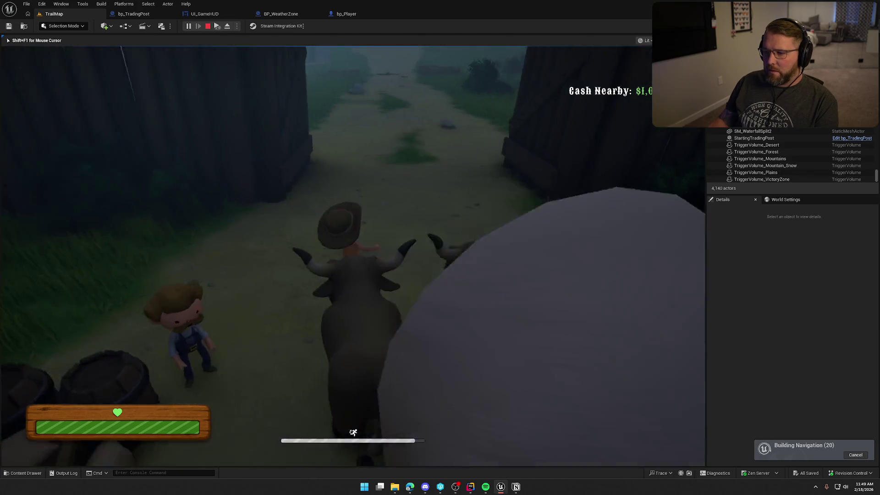
Run between Stumblewood Forest and Trailhead Trading Post to check the zone titles, then stop the test.
{"action": "key", "text": "w"}
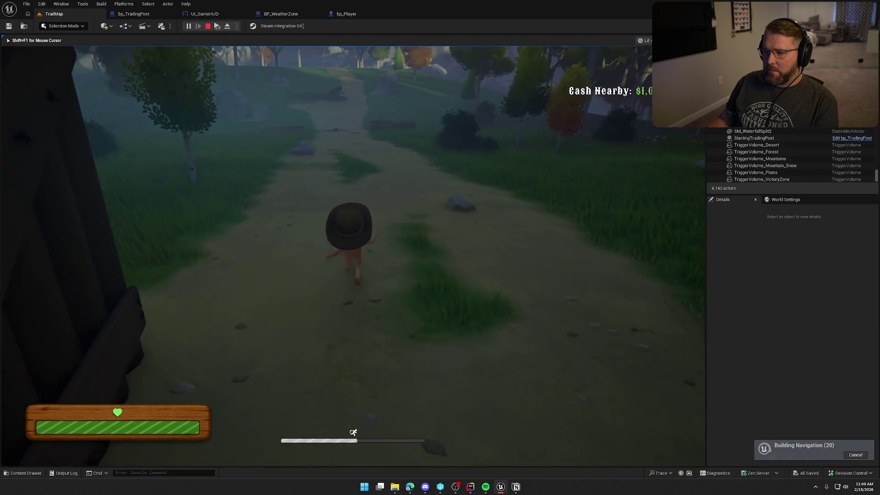
{"action": "key", "text": "w"}
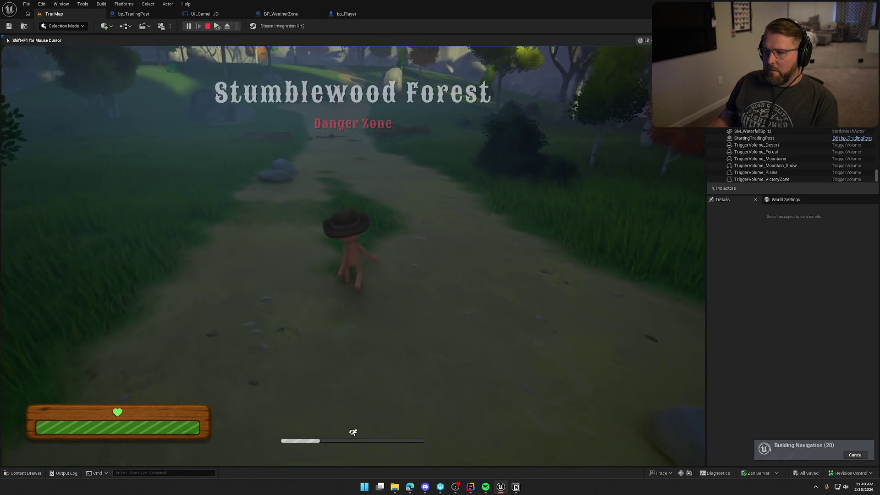
{"action": "key", "text": "w"}
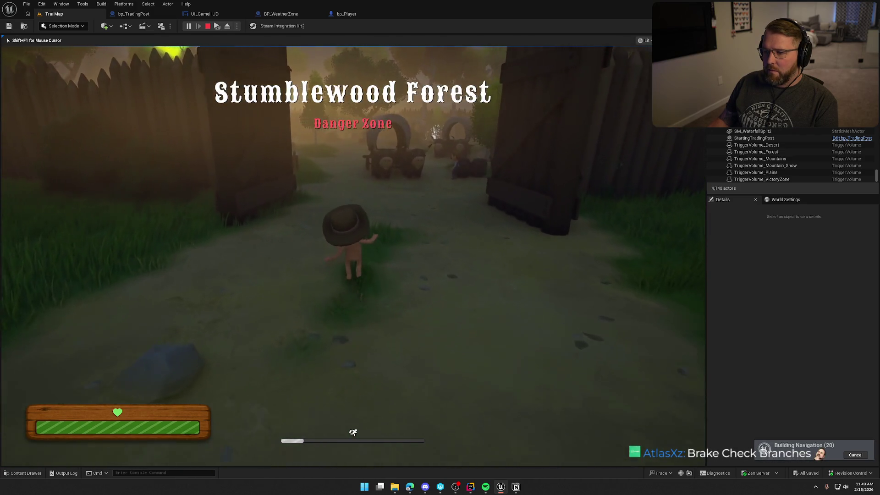
{"action": "key", "text": "w"}
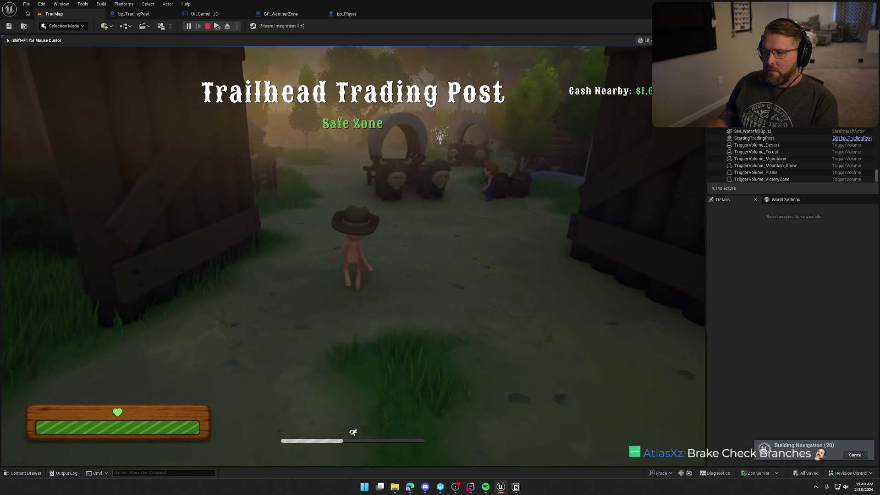
{"action": "key", "text": "w"}
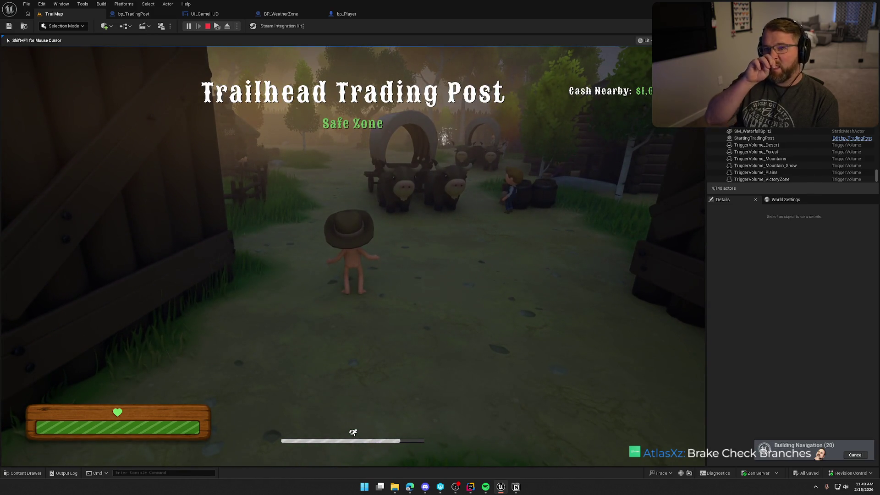
{"action": "key", "text": "w"}
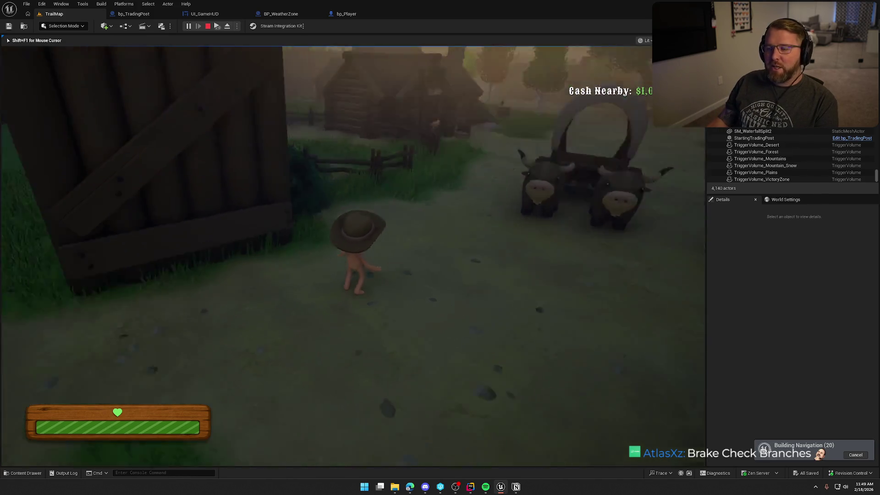
{"action": "key", "text": "w"}
{"action": "key", "text": "shift"}
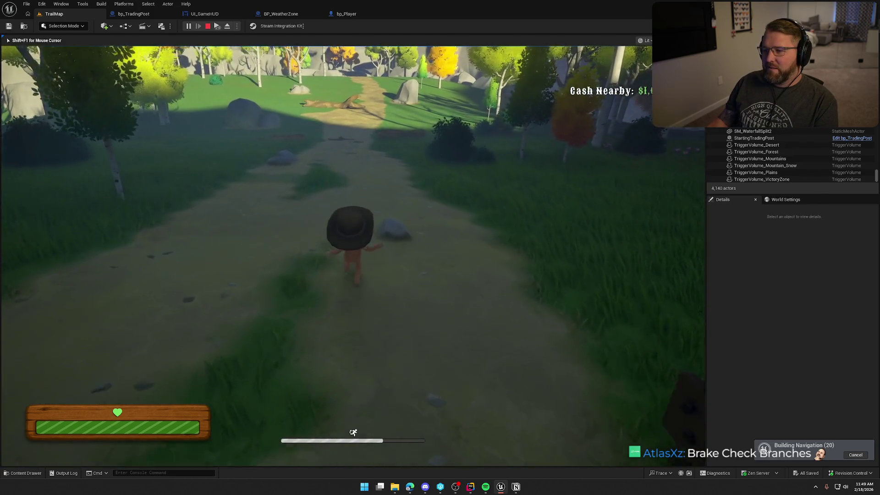
{"action": "key", "text": "s"}
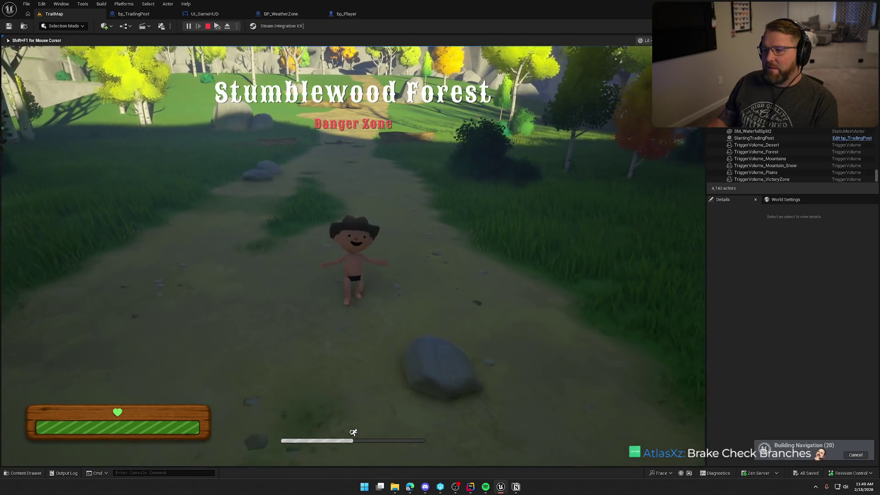
{"action": "key", "text": "w"}
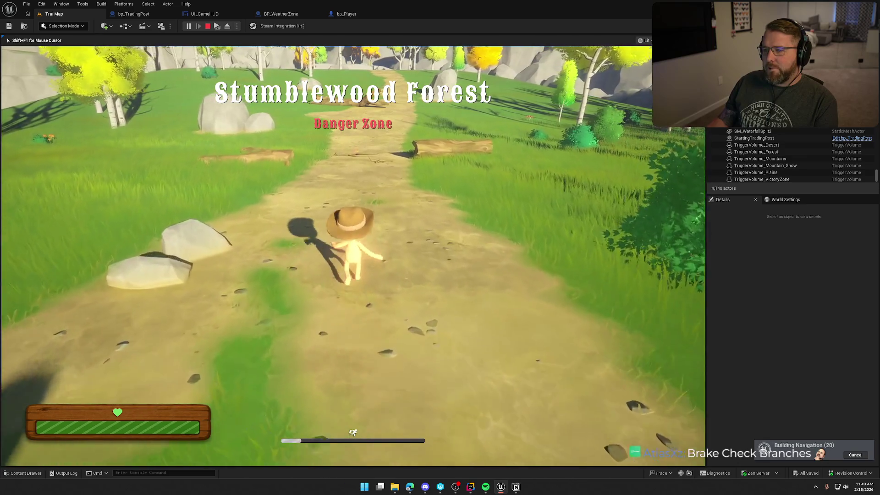
{"action": "key", "text": "Escape"}
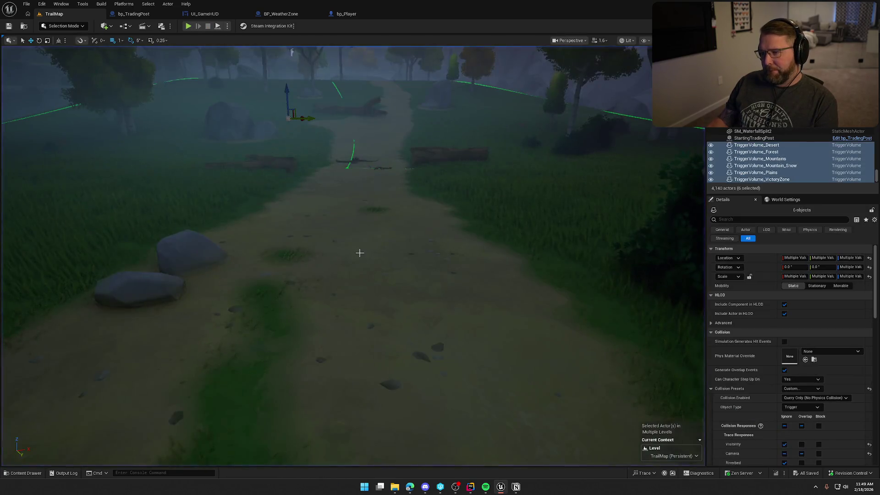
Rename the BP_WeatherZone2 actor over the forest to ForestWeatherZone.
{"action": "key", "text": "1"}
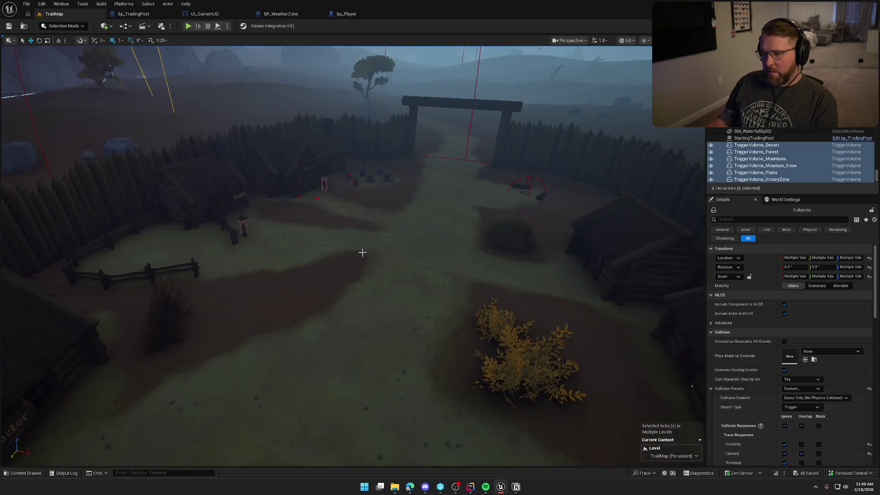
{"action": "key", "text": "2"}
{"action": "left_click", "coordinate": [396, 245]}
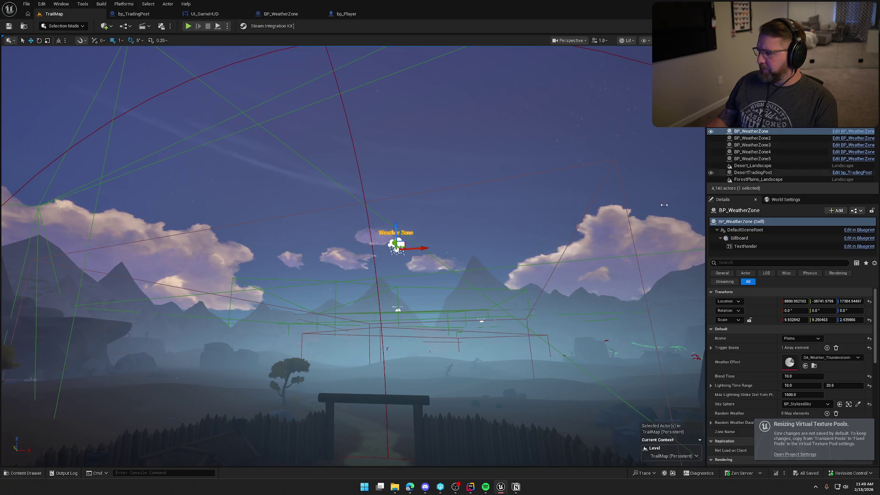
{"action": "key", "text": "1"}
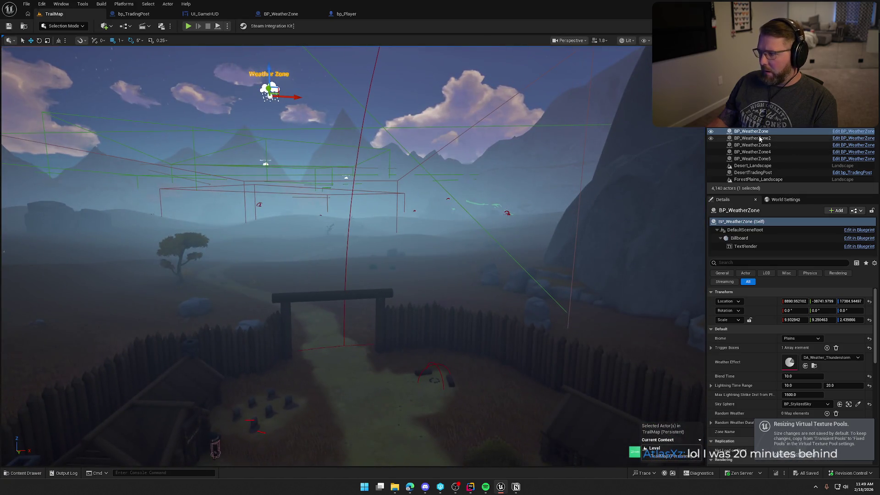
{"action": "double_click", "coordinate": [759, 138]}
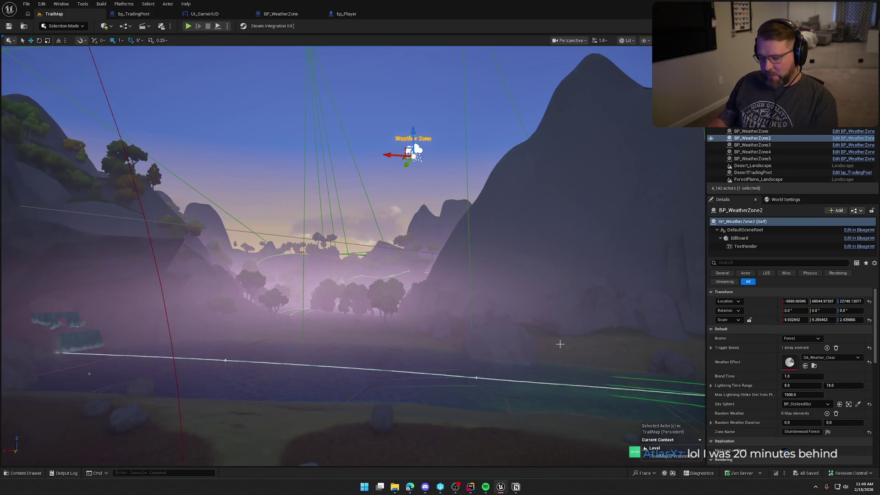
{"action": "key", "text": "F2"}
{"action": "type", "text": "ForestWeat"}
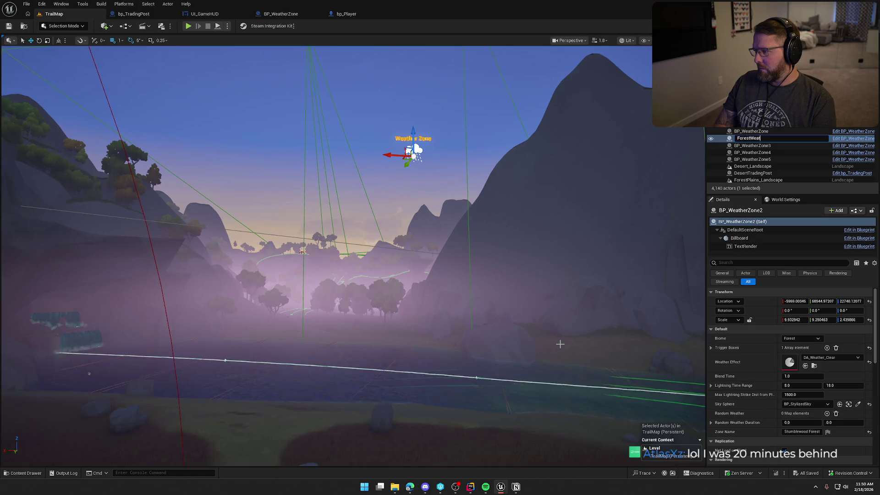
{"action": "type", "text": "herZon"}
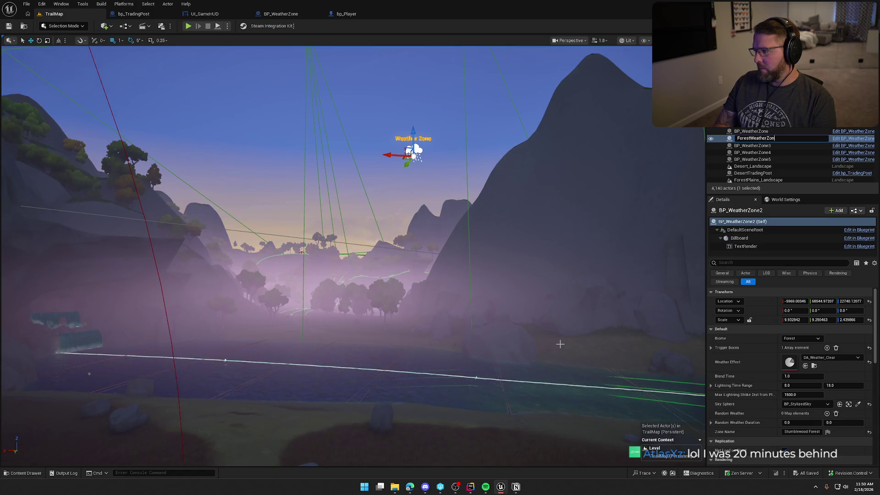
{"action": "type", "text": "e"}
{"action": "key", "text": "Return"}
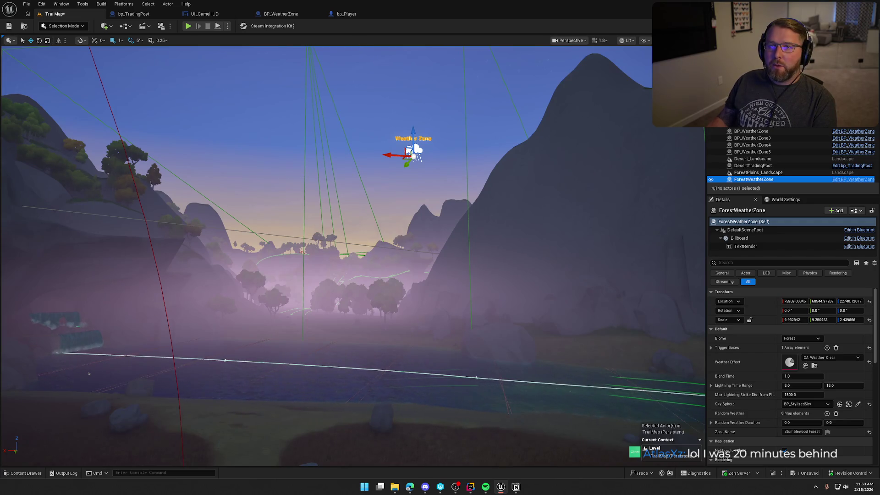
Rename the BP_WeatherZone actor over the plains to PlainsWeatherZone.
{"action": "key", "text": "f"}
{"action": "left_click", "coordinate": [266, 177]}
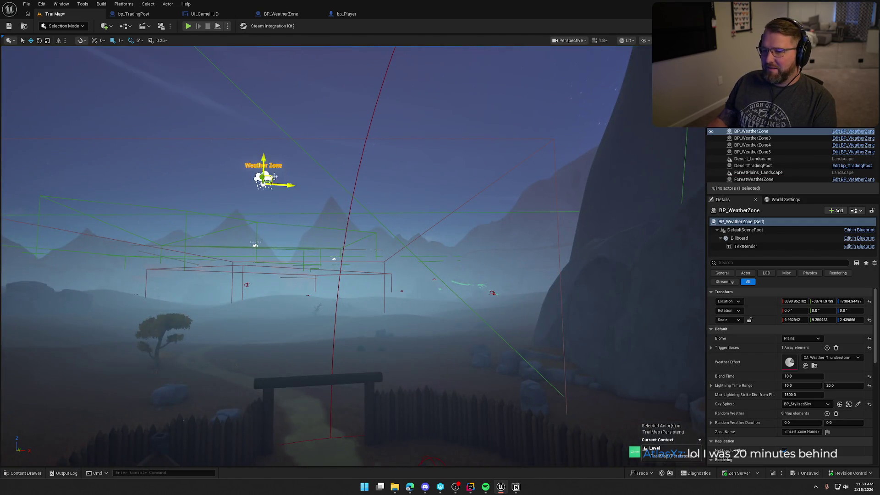
{"action": "key", "text": "F2"}
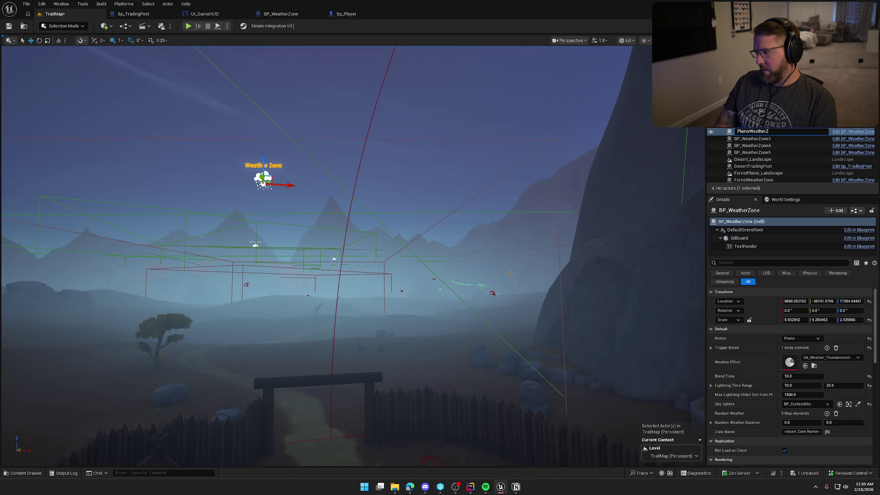
{"action": "type", "text": "one"}
{"action": "key", "text": "Return"}
Check PlainsTradingPost in the viewport and reselect PlainsWeatherZone.
{"action": "left_click_drag", "start_coordinate": [537, 356], "coordinate": [475, 339]}
{"action": "left_click_drag", "start_coordinate": [474, 447], "coordinate": [465, 464]}
{"action": "left_click", "coordinate": [417, 181]}
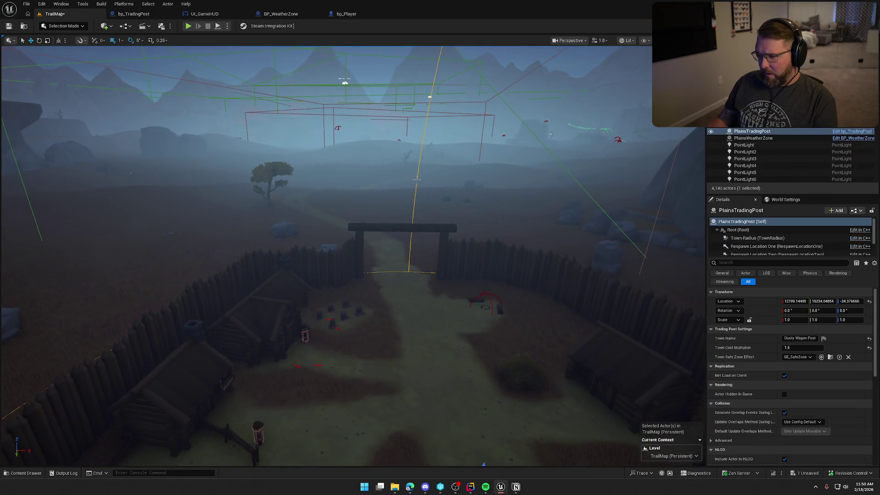
{"action": "left_click_drag", "start_coordinate": [411, 212], "coordinate": [412, 197]}
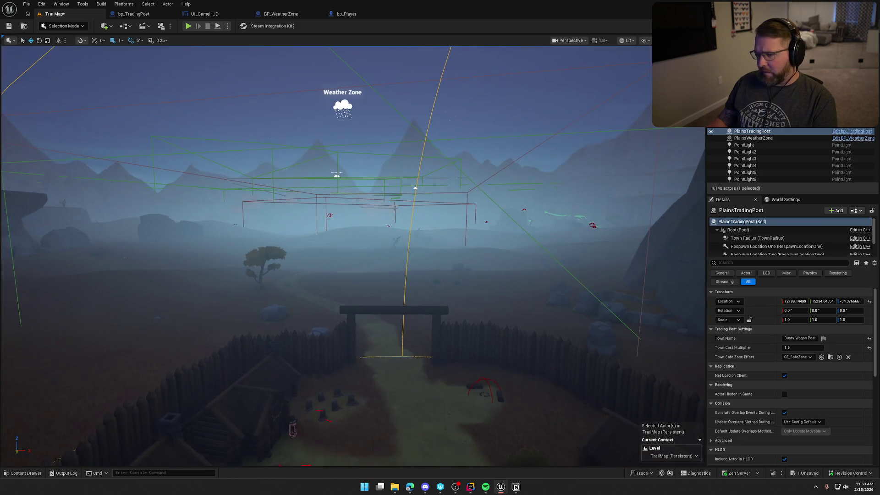
{"action": "left_click", "coordinate": [342, 108]}
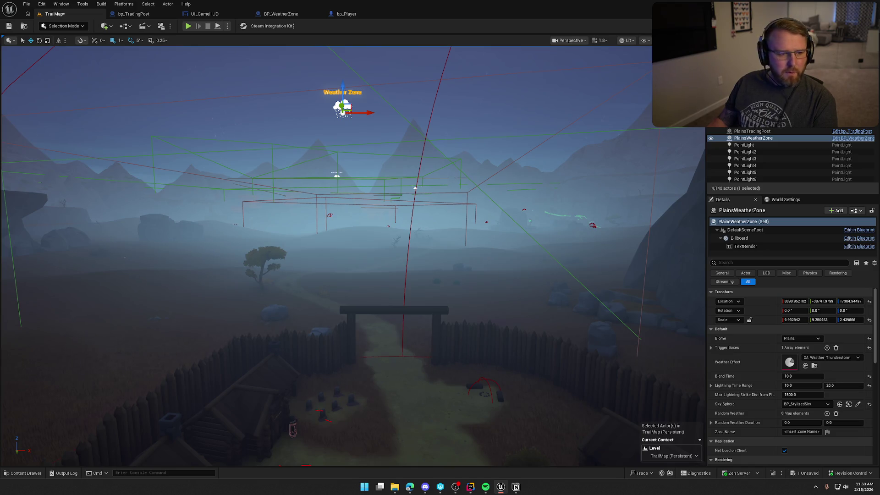
{"action": "key", "text": "alt+Tab"}
{"action": "key", "text": "alt+Tab"}
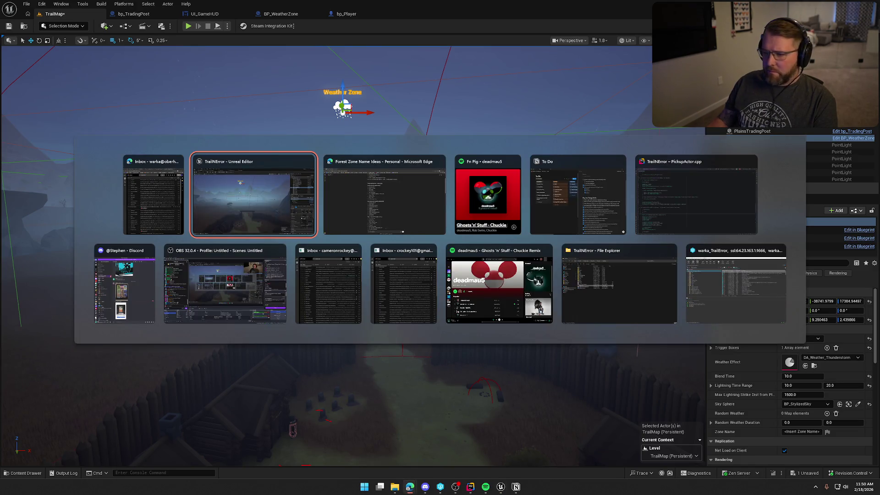
{"action": "key", "text": "alt+Tab"}
Ask ChatGPT for names for a great plains zone with a lightning storm and buffalos.
{"action": "scroll", "coordinate": [299, 425], "scroll_direction": "down", "scroll_amount": 15}
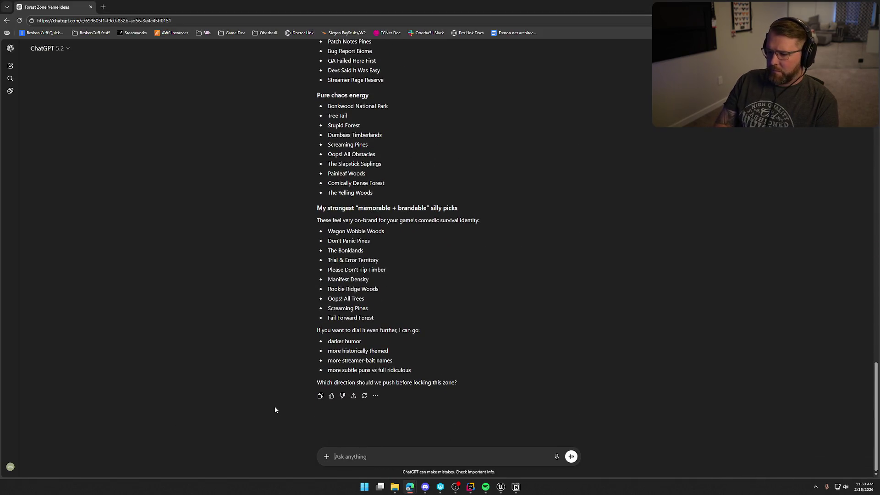
{"action": "type", "text": "ok lets do the nex"}
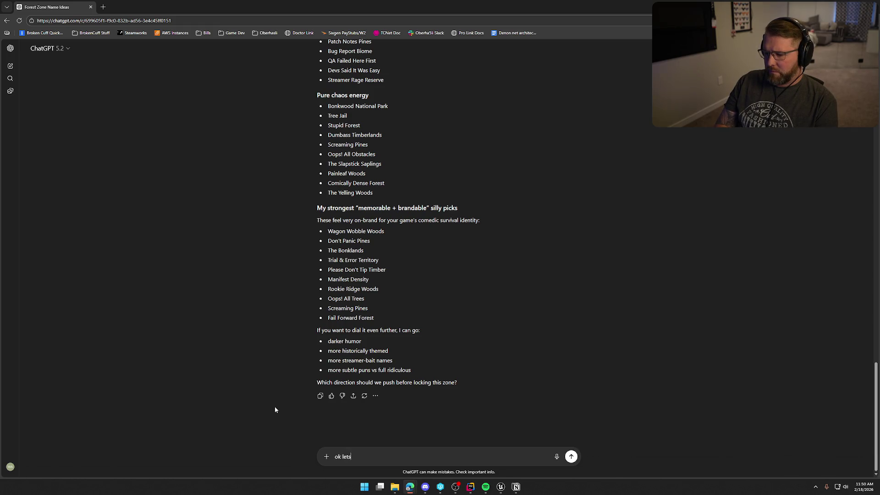
{"action": "type", "text": "t z"}
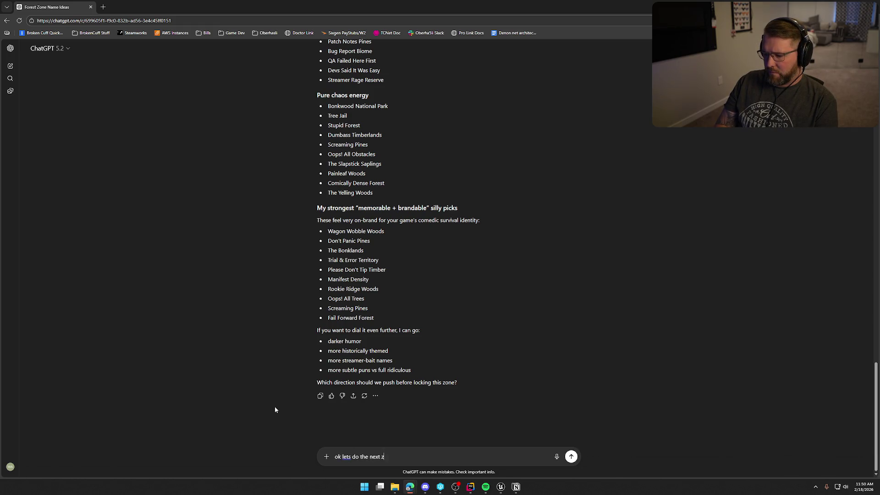
{"action": "type", "text": "one, its a"}
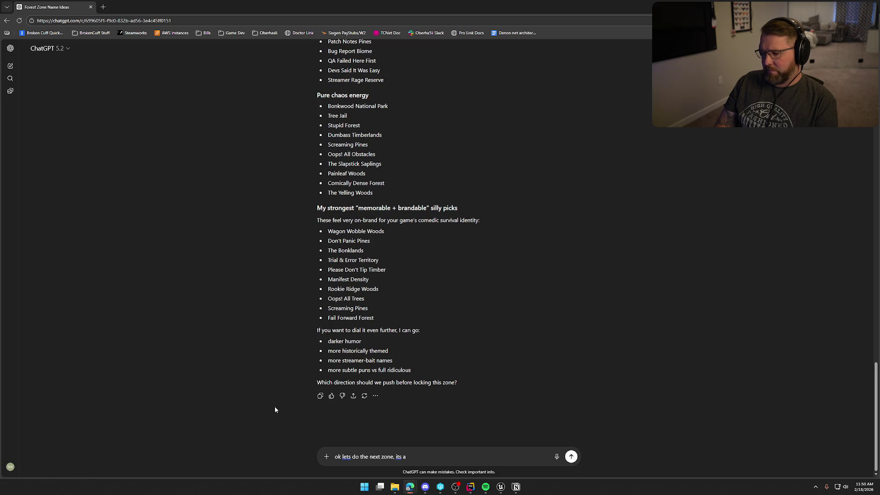
{"action": "type", "text": " great plains s"}
{"action": "type", "text": "tyle zone "}
{"action": "type", "text": "with a lighte"}
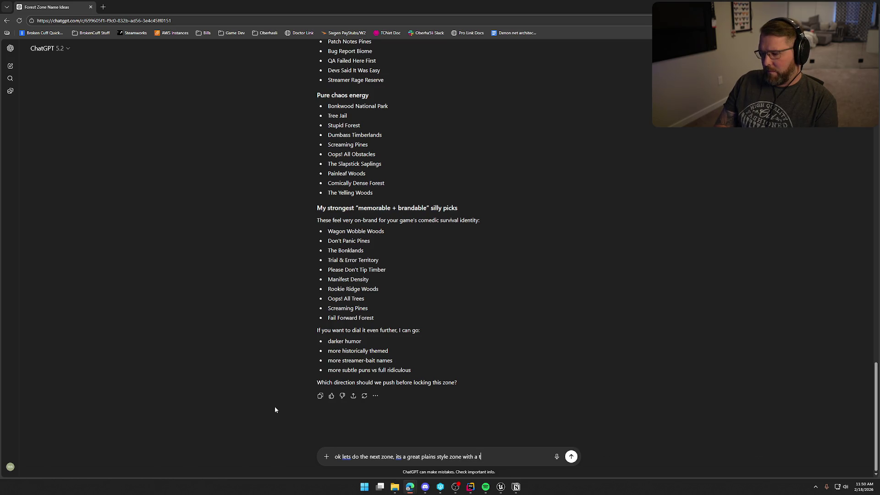
{"action": "type", "text": "ning storm and bufgf"}
{"action": "key", "text": "BackSpace"}
{"action": "key", "text": "BackSpace"}
{"action": "type", "text": "falos"}
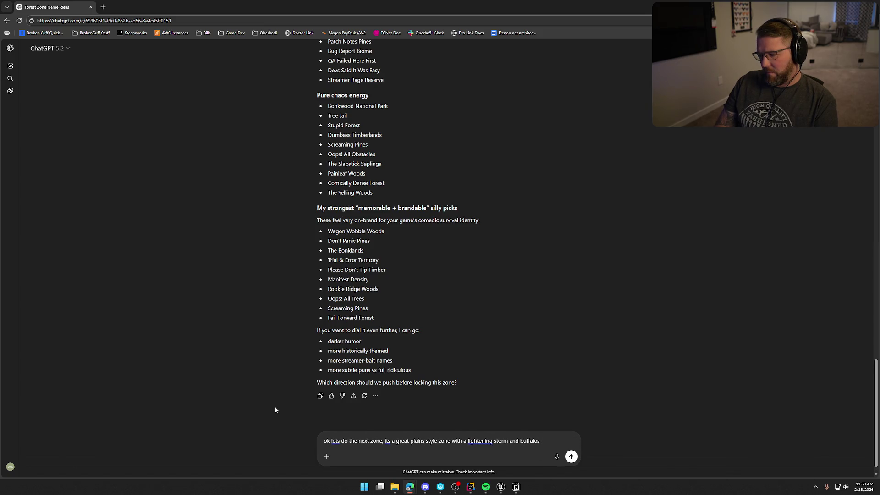
{"action": "key", "text": "Return"}
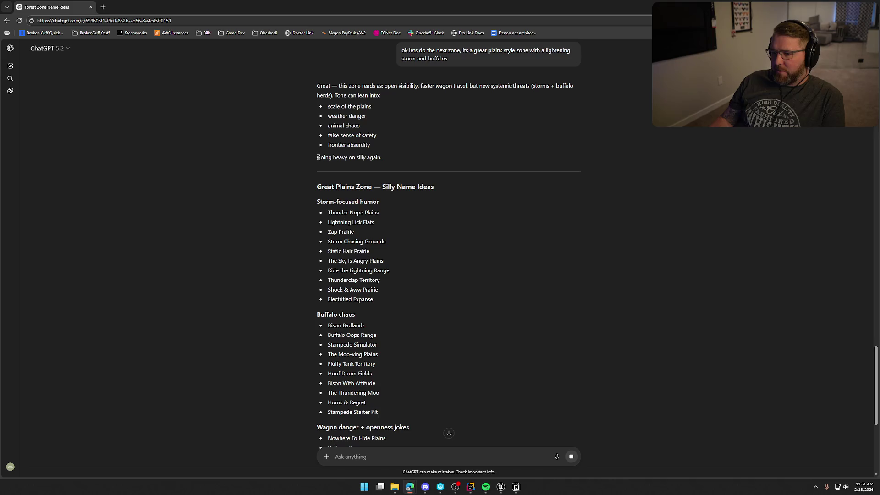
Read the Great Plains name list and highlight The Thundering Moo as a candidate.
{"action": "scroll", "coordinate": [269, 211], "scroll_direction": "down", "scroll_amount": 2}
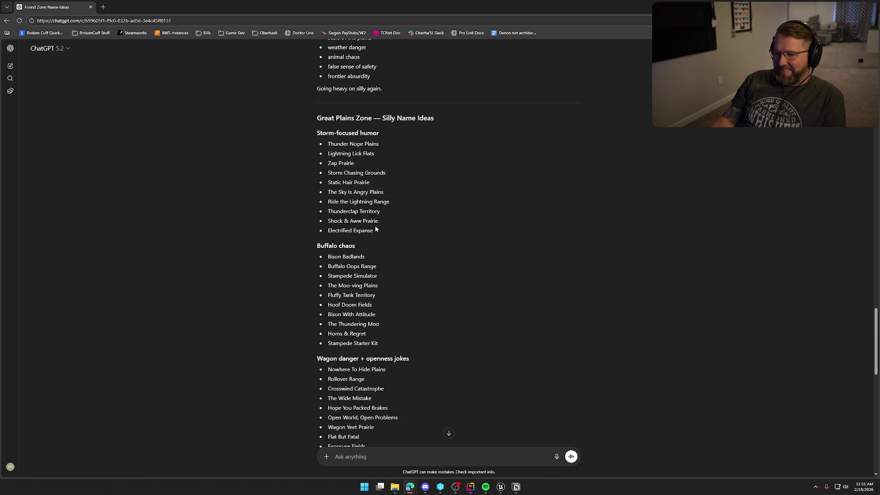
{"action": "scroll", "coordinate": [273, 303], "scroll_direction": "down", "scroll_amount": 2}
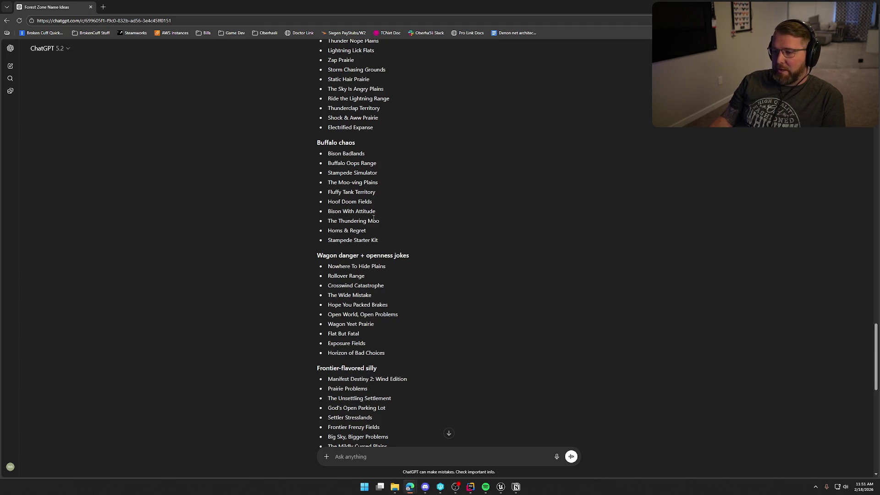
{"action": "left_click_drag", "start_coordinate": [329, 221], "coordinate": [380, 222]}
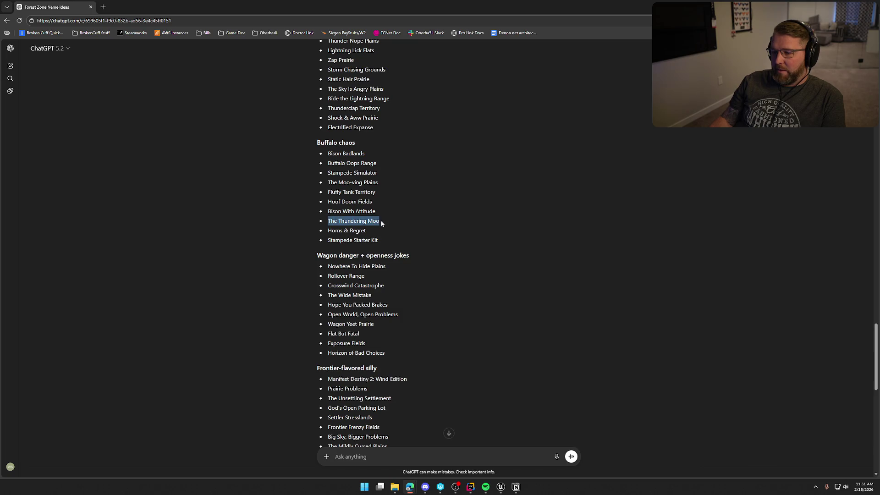
{"action": "left_click", "coordinate": [259, 267]}
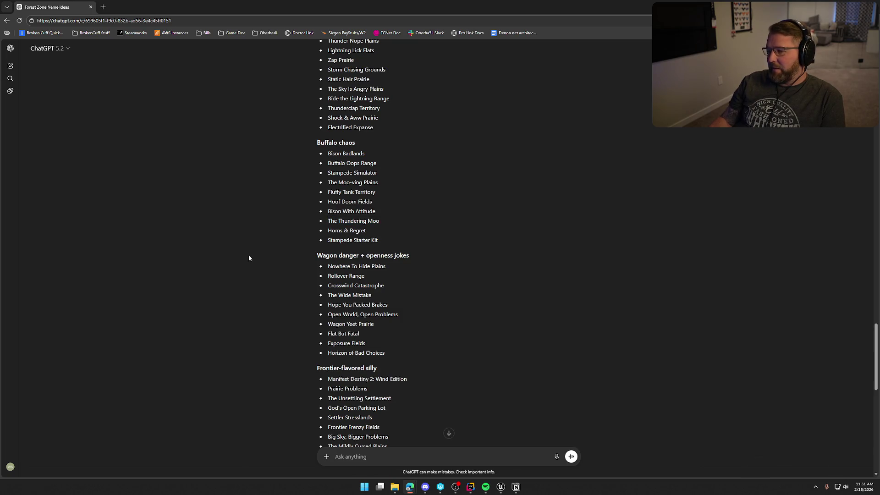
Highlight Thunderhoof Plains, then settle on Prairie of Sudden Regret as the plains name.
{"action": "scroll", "coordinate": [257, 255], "scroll_direction": "down", "scroll_amount": 2}
{"action": "scroll", "coordinate": [269, 255], "scroll_direction": "down", "scroll_amount": 1}
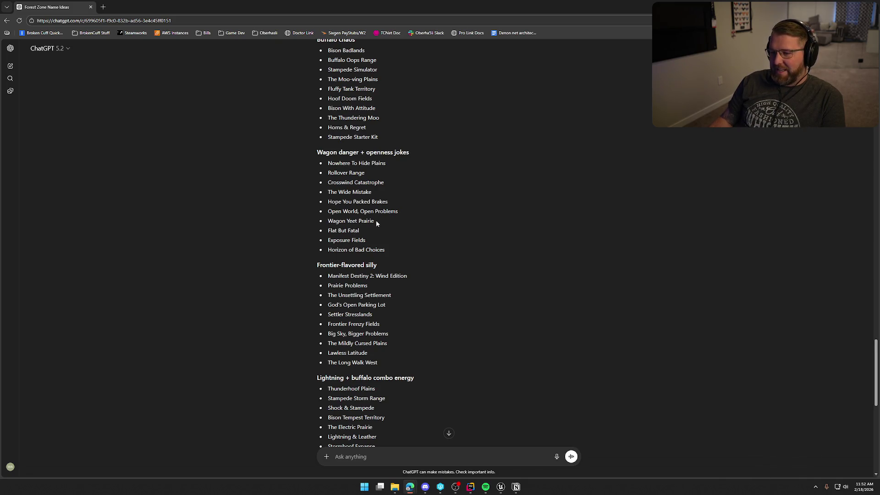
{"action": "scroll", "coordinate": [301, 243], "scroll_direction": "down", "scroll_amount": 3}
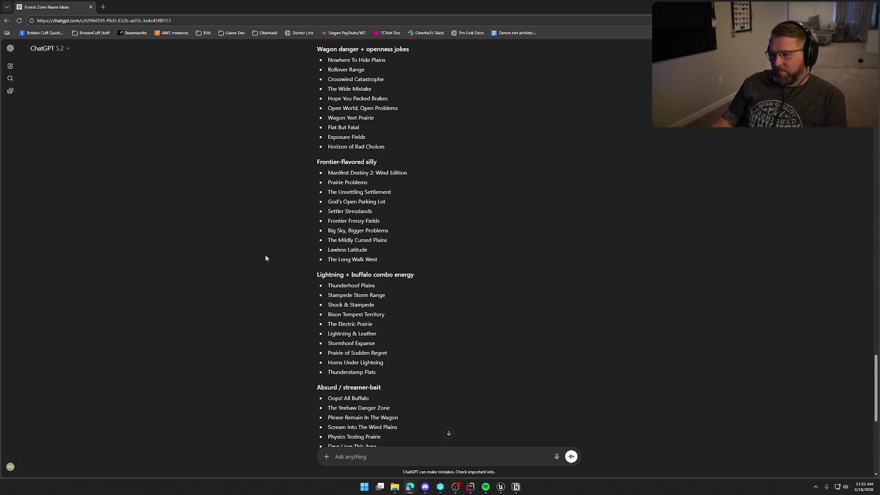
{"action": "scroll", "coordinate": [288, 248], "scroll_direction": "down", "scroll_amount": 1}
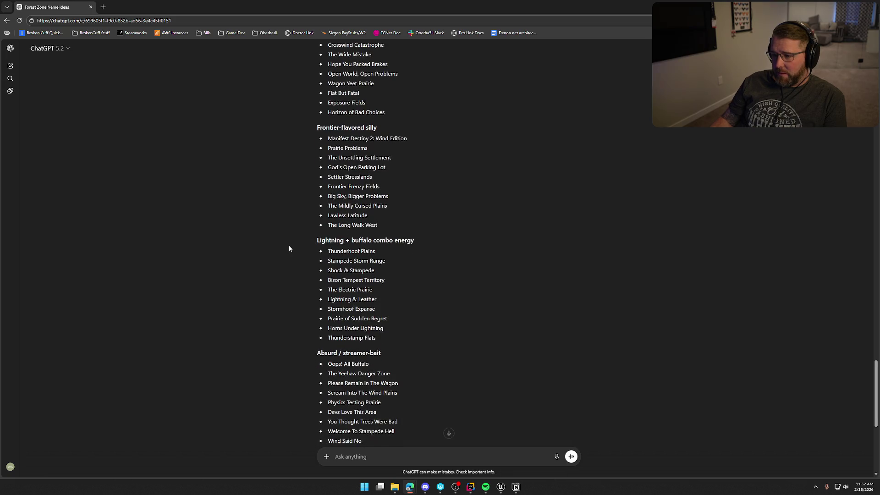
{"action": "scroll", "coordinate": [289, 249], "scroll_direction": "down", "scroll_amount": 1}
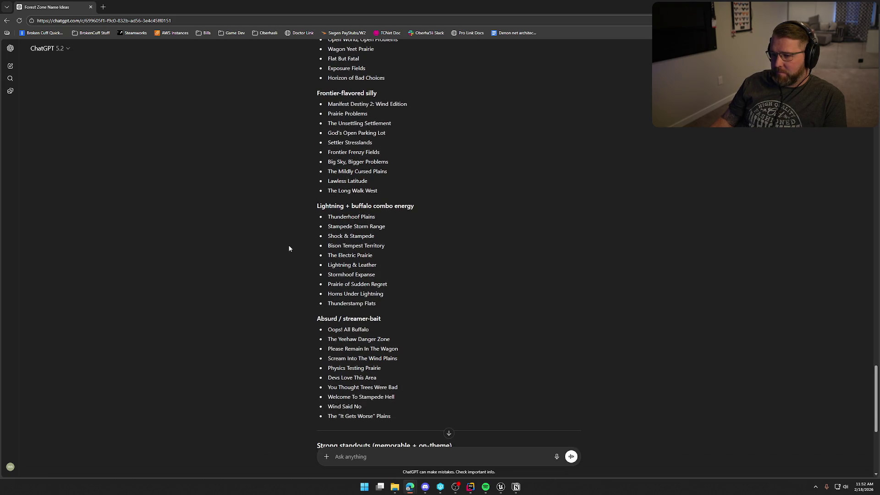
{"action": "scroll", "coordinate": [289, 249], "scroll_direction": "down", "scroll_amount": 2}
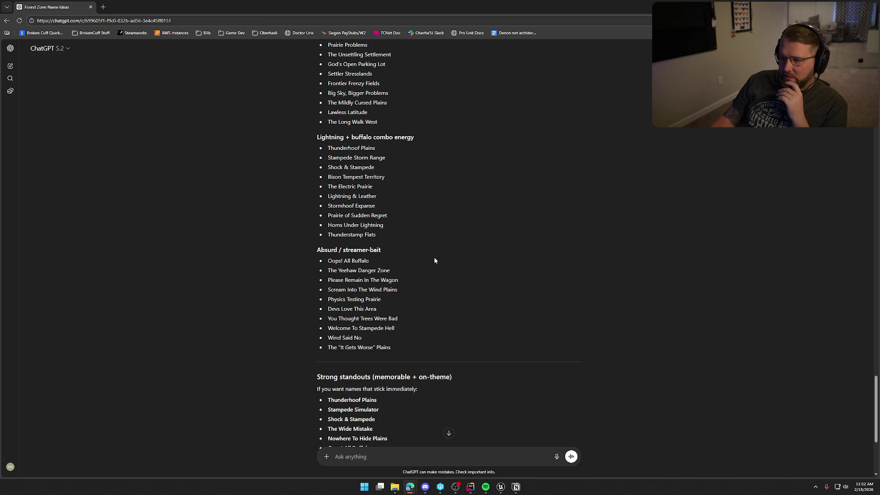
{"action": "left_click_drag", "start_coordinate": [328, 148], "coordinate": [375, 148]}
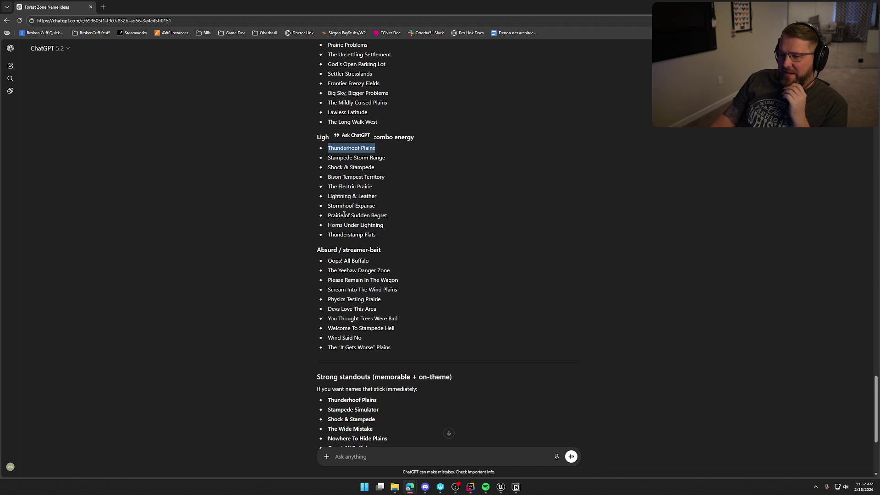
{"action": "left_click_drag", "start_coordinate": [328, 215], "coordinate": [387, 216]}
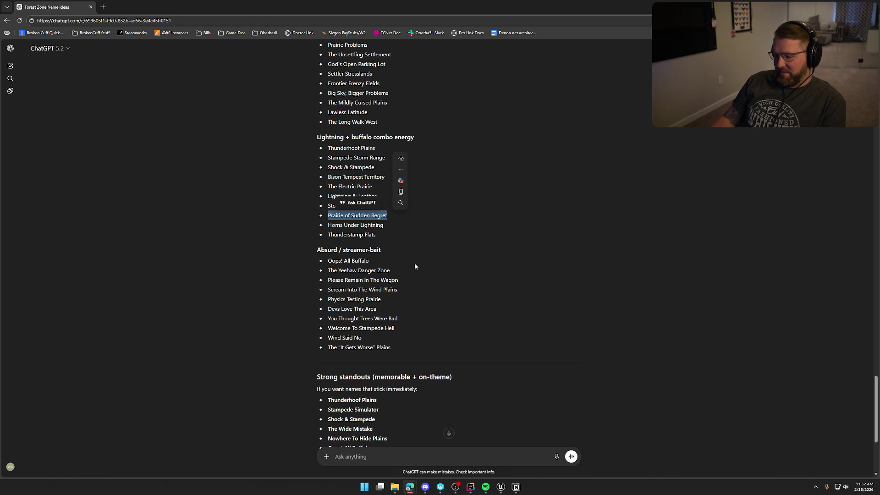
{"action": "left_click", "coordinate": [260, 210]}
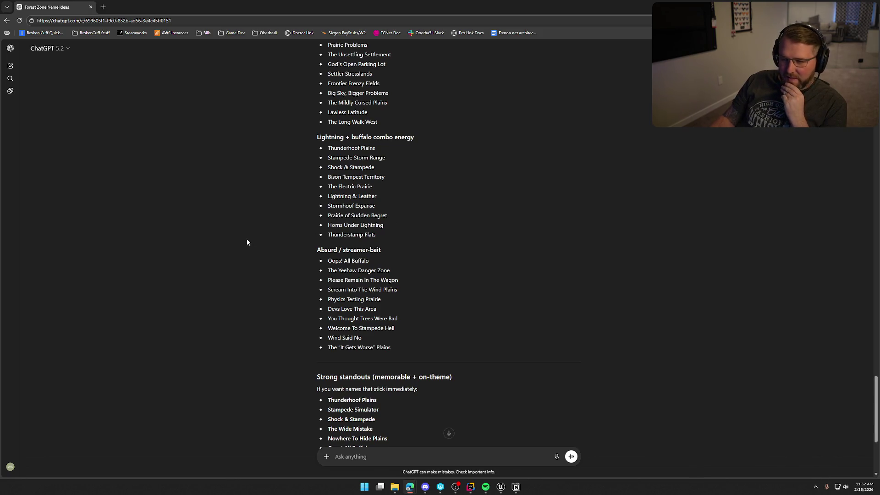
Read the rest of the reply through the Strong standouts and return to Unreal Editor.
{"action": "scroll", "coordinate": [271, 247], "scroll_direction": "down", "scroll_amount": 2}
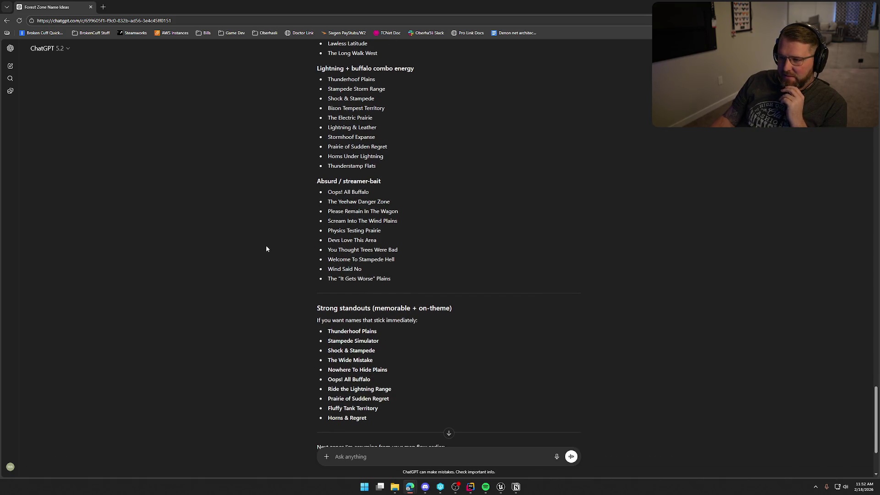
{"action": "scroll", "coordinate": [266, 248], "scroll_direction": "down", "scroll_amount": 1}
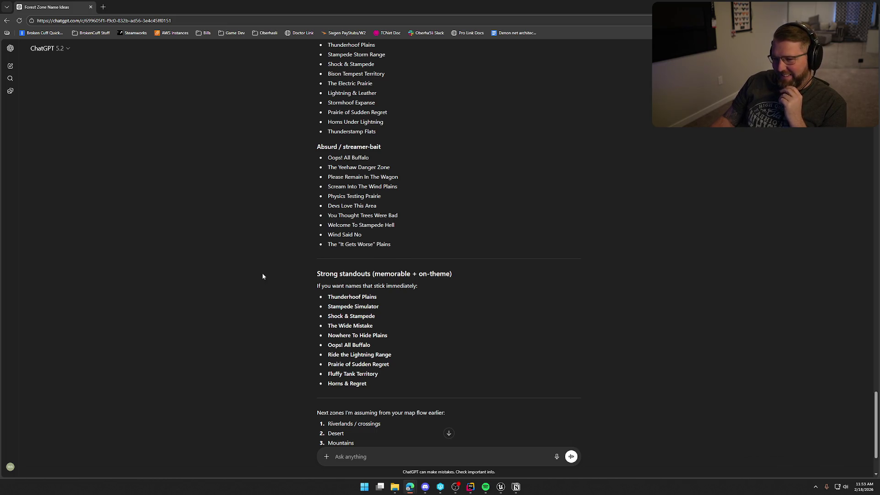
{"action": "scroll", "coordinate": [271, 303], "scroll_direction": "down", "scroll_amount": 3}
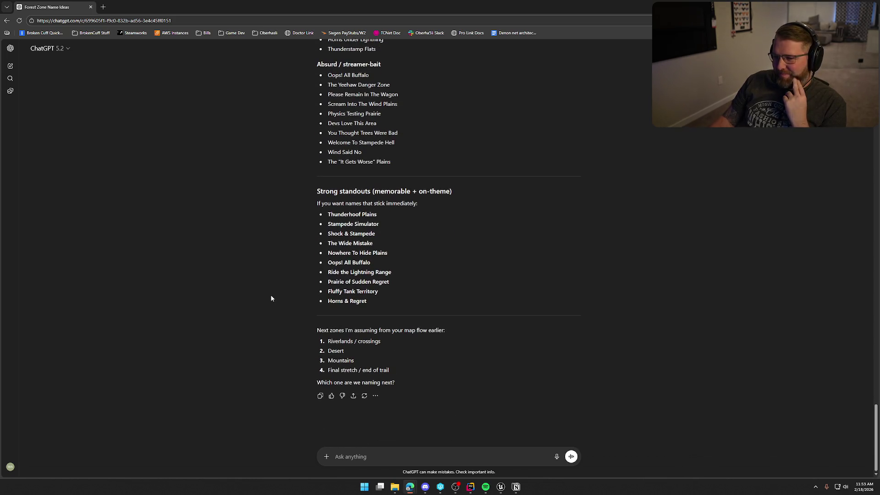
{"action": "scroll", "coordinate": [271, 299], "scroll_direction": "up", "scroll_amount": 3}
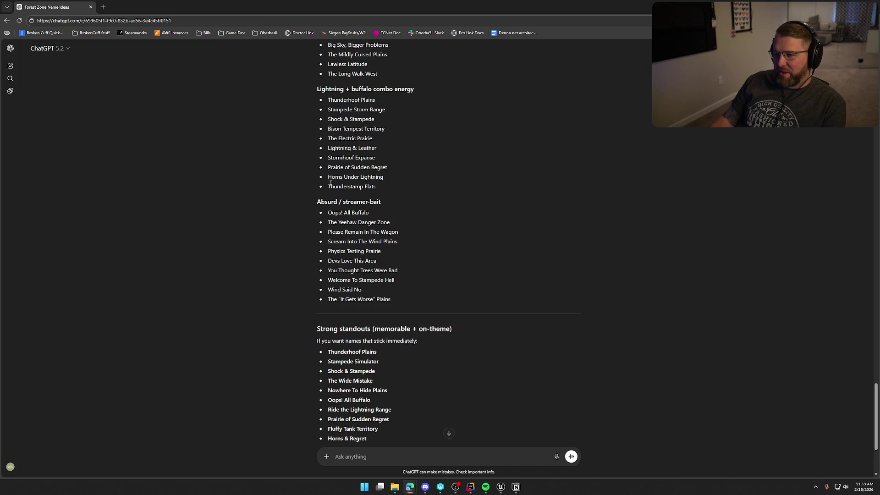
{"action": "left_click", "coordinate": [501, 487]}
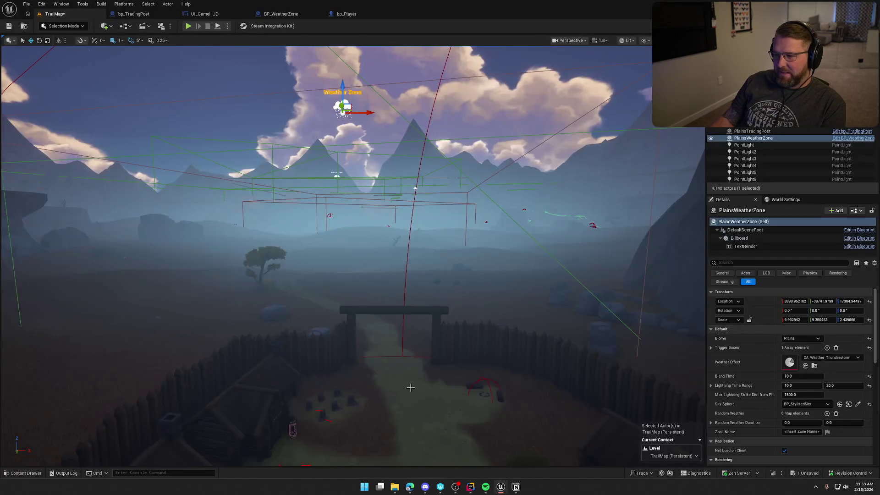
Paste Prairie of Sudden Regret as the zone name and save the TrailMap level.
{"action": "type", "text": "Prairie of Sudden Regret"}
{"action": "key", "text": "Return"}
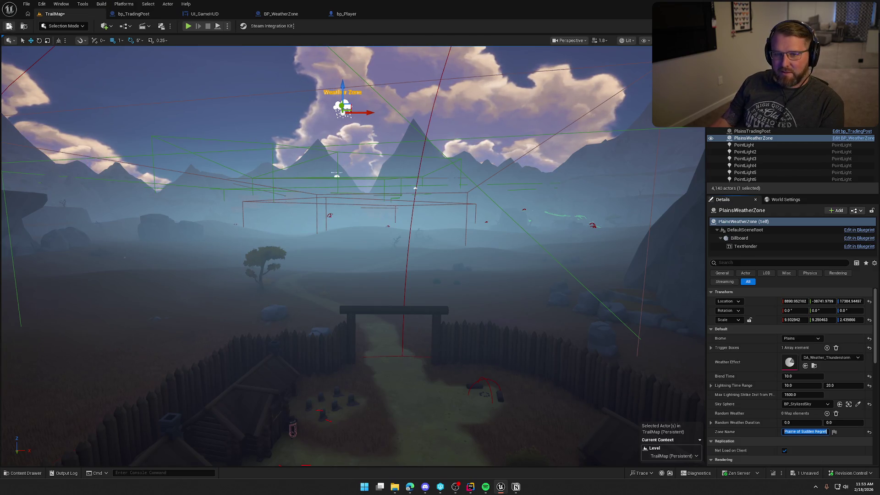
{"action": "left_click", "coordinate": [9, 26]}
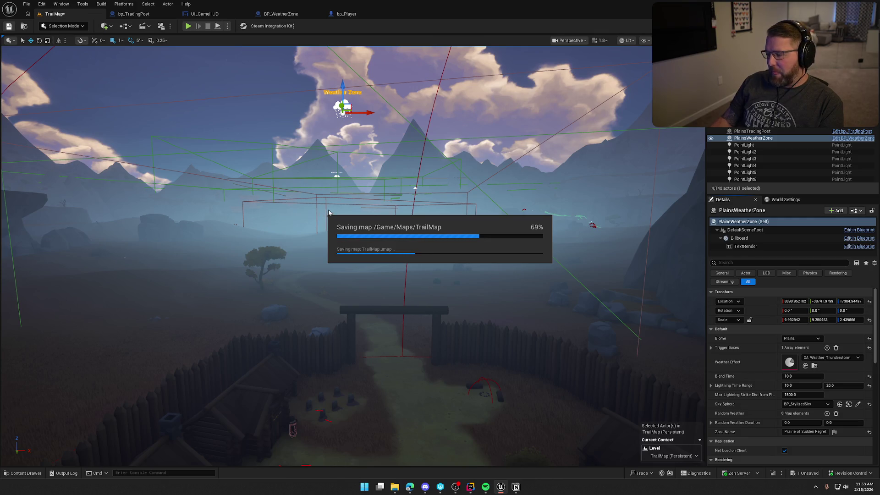
Find the weather zone above DesertTradingPost and rename it DesertWeatherZone.
{"action": "left_click_drag", "start_coordinate": [329, 213], "coordinate": [337, 213]}
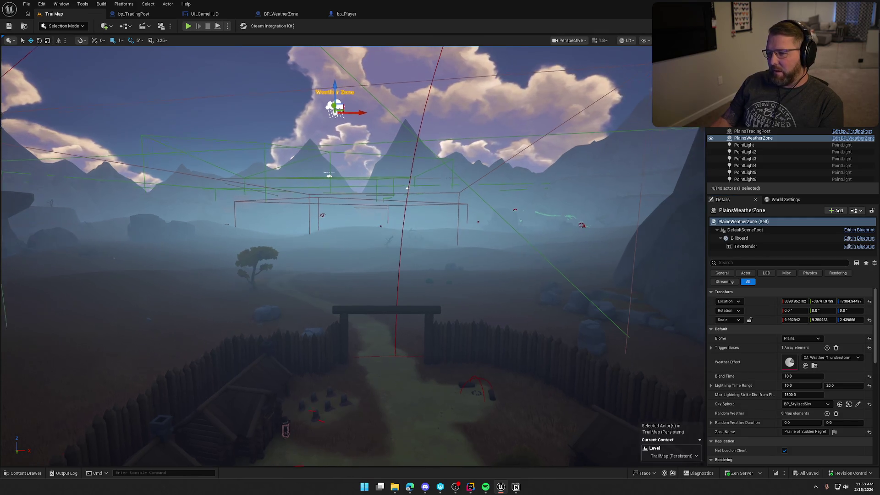
{"action": "key", "text": "1"}
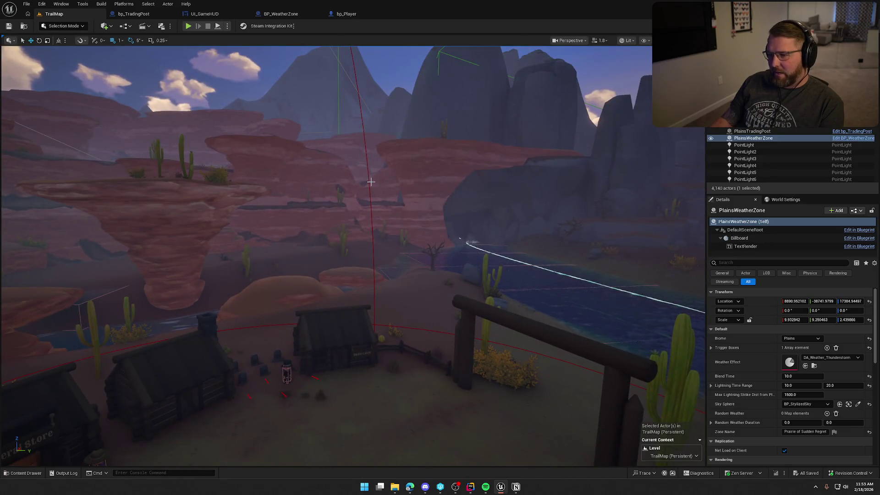
{"action": "left_click", "coordinate": [371, 182]}
{"action": "key", "text": "f"}
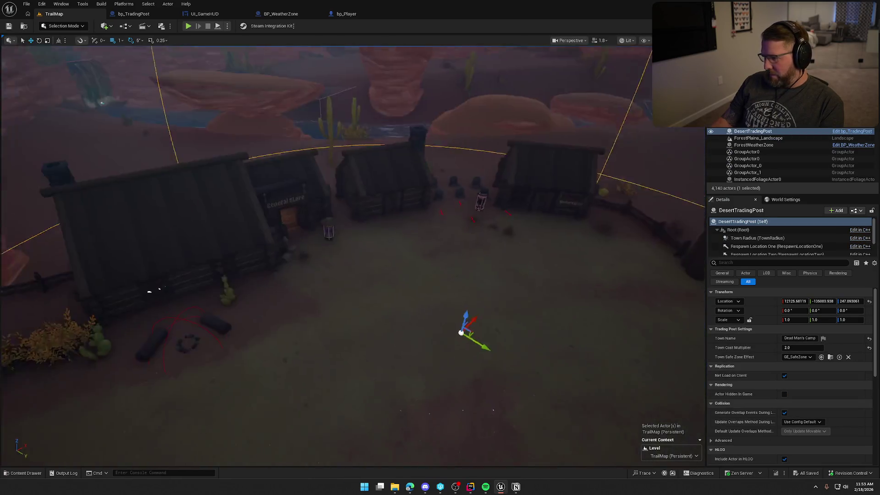
{"action": "key", "text": "1"}
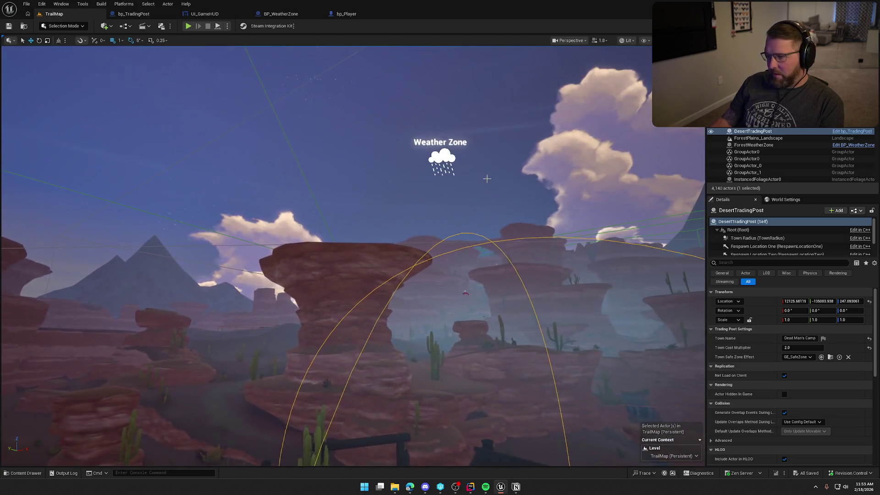
{"action": "left_click", "coordinate": [443, 155]}
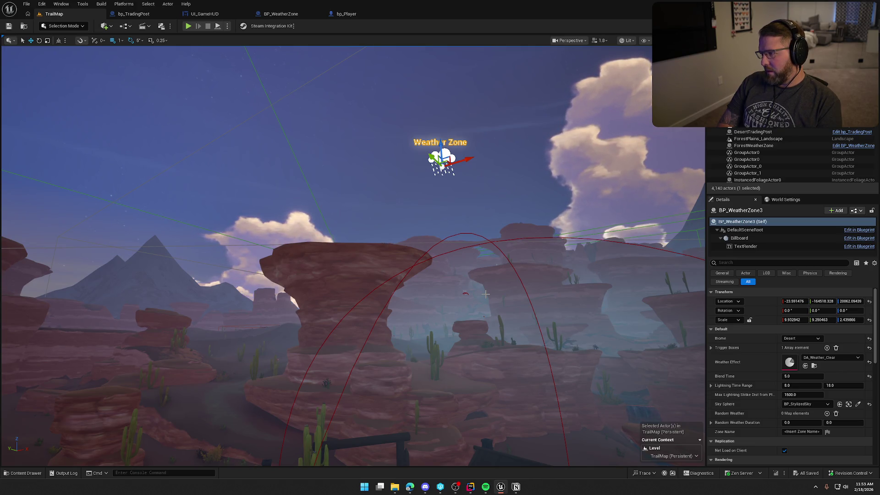
{"action": "key", "text": "Return"}
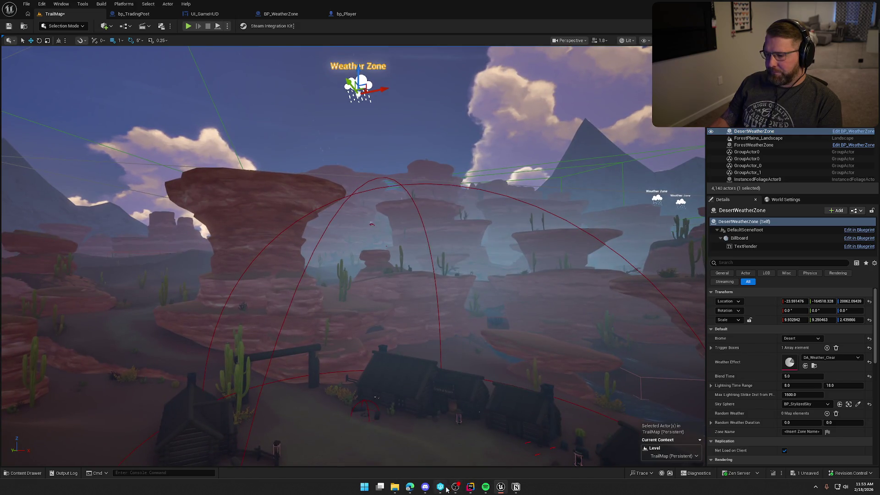
{"action": "mouse_move", "coordinate": [410, 487]}
{"action": "left_click", "coordinate": [438, 432]}
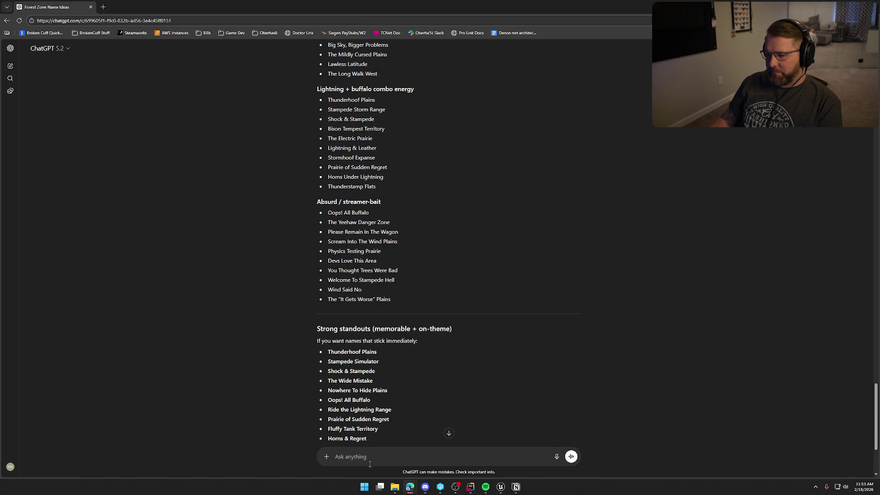
Tell ChatGPT 'the next zone is the desert' to get desert zone name ideas.
{"action": "left_click", "coordinate": [449, 433]}
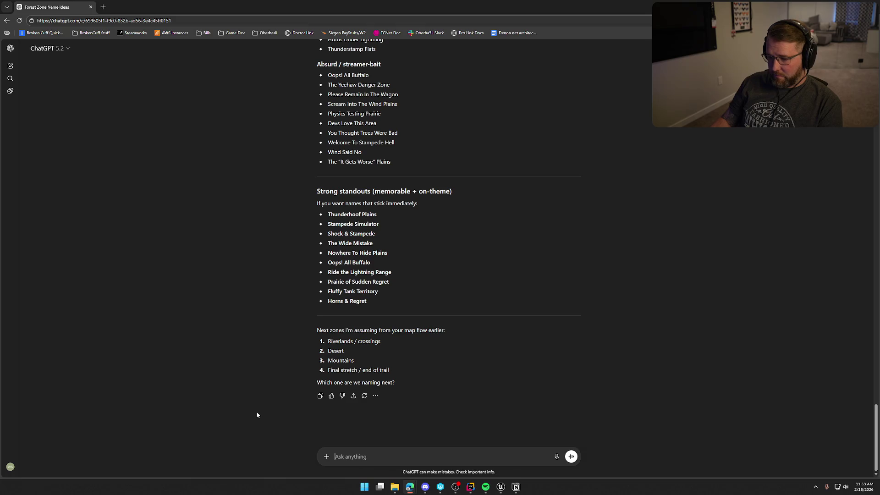
{"action": "type", "text": "the next zon"}
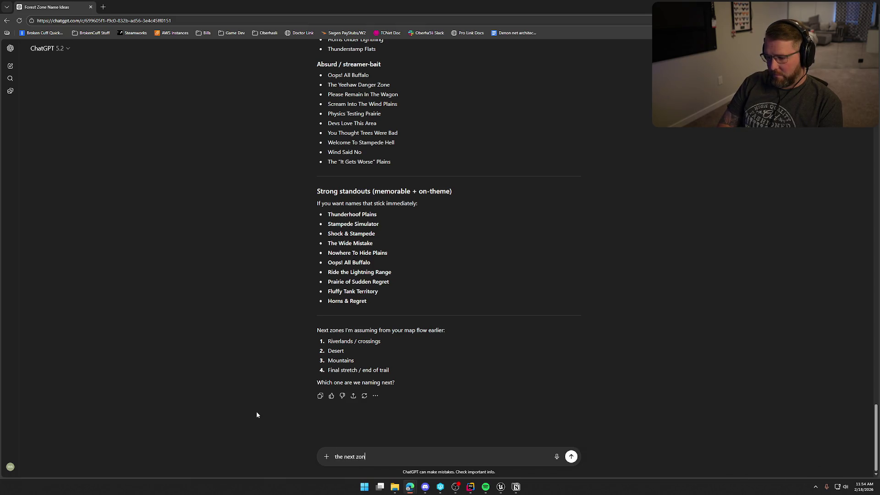
{"action": "type", "text": "e is the deser"}
{"action": "type", "text": "t"}
{"action": "key", "text": "Return"}
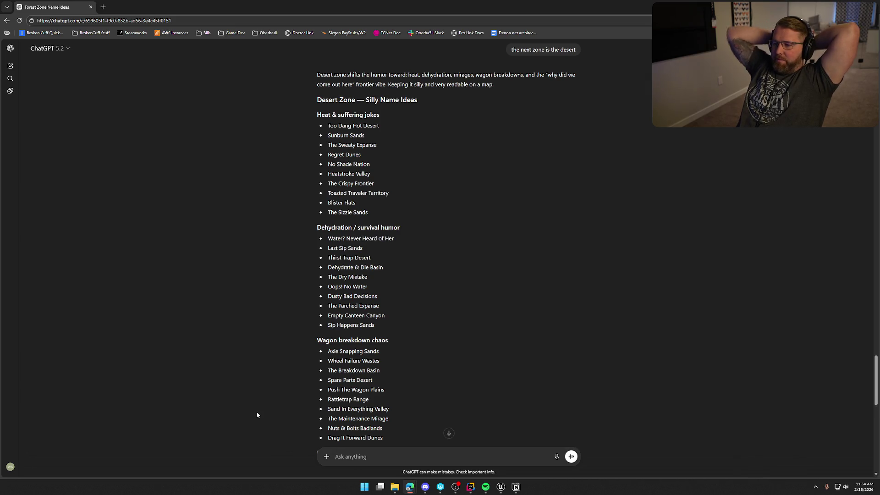
{"action": "scroll", "coordinate": [287, 312], "scroll_direction": "down", "scroll_amount": 2}
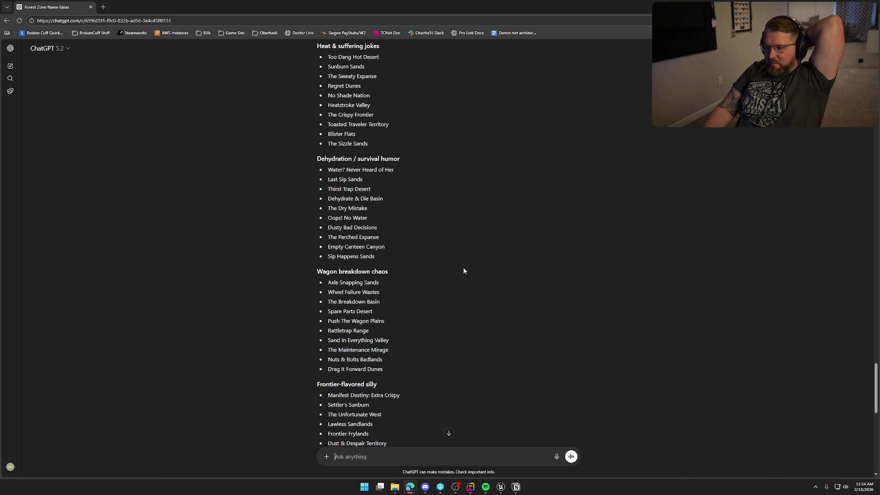
{"action": "scroll", "coordinate": [464, 270], "scroll_direction": "down", "scroll_amount": 2}
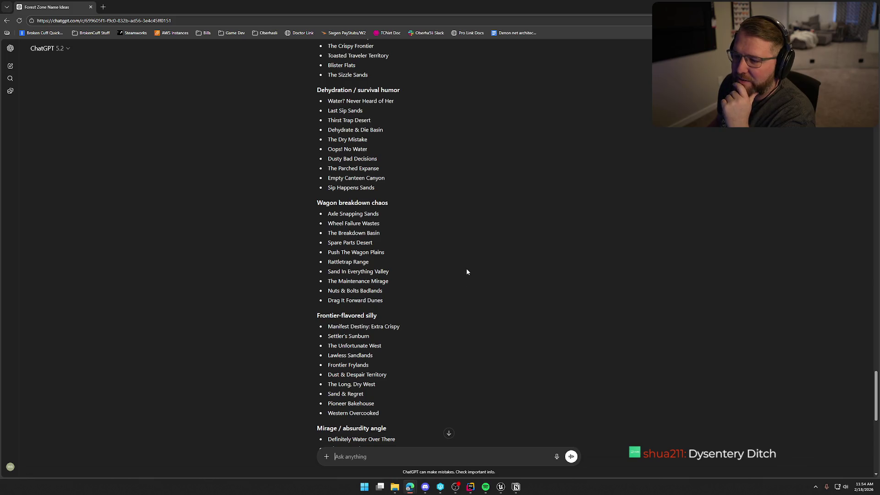
{"action": "scroll", "coordinate": [466, 272], "scroll_direction": "down", "scroll_amount": 2}
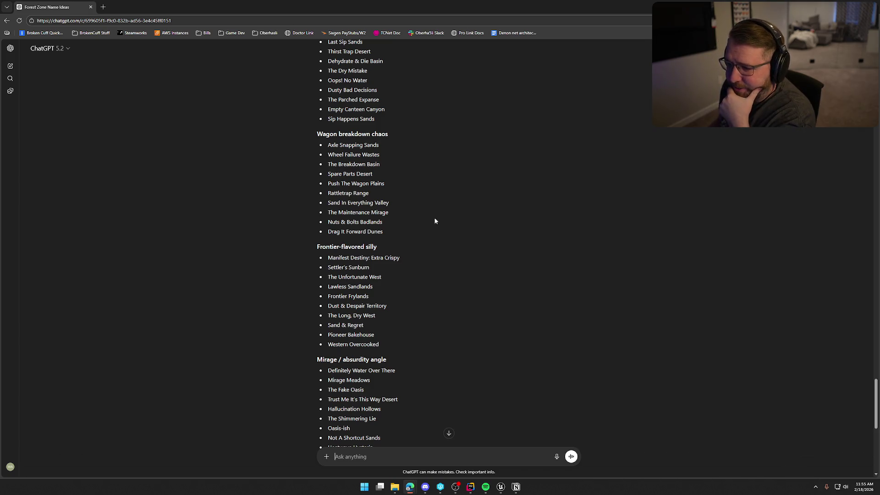
{"action": "scroll", "coordinate": [477, 227], "scroll_direction": "down", "scroll_amount": 2}
{"action": "scroll", "coordinate": [484, 227], "scroll_direction": "down", "scroll_amount": 1}
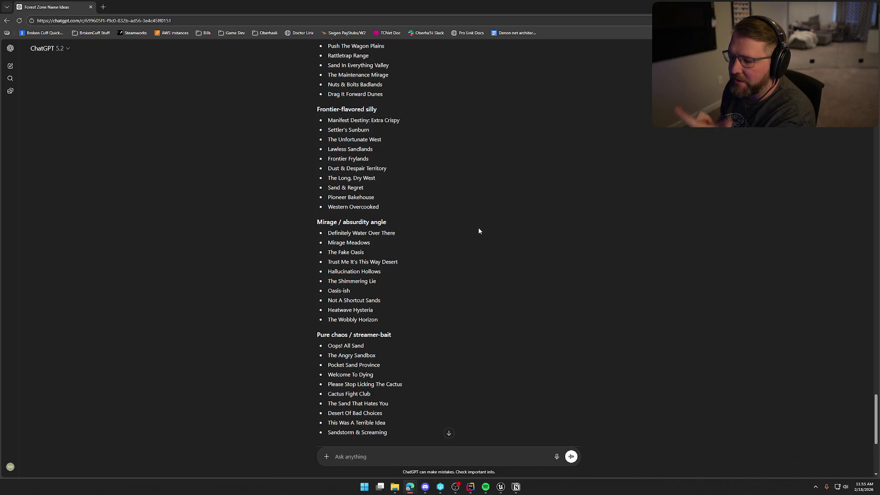
{"action": "scroll", "coordinate": [479, 231], "scroll_direction": "down", "scroll_amount": 1}
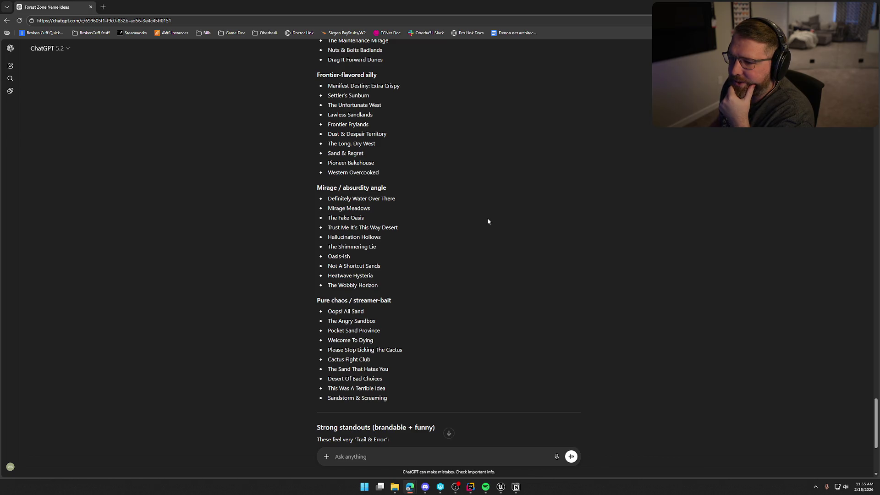
{"action": "scroll", "coordinate": [488, 219], "scroll_direction": "down", "scroll_amount": 2}
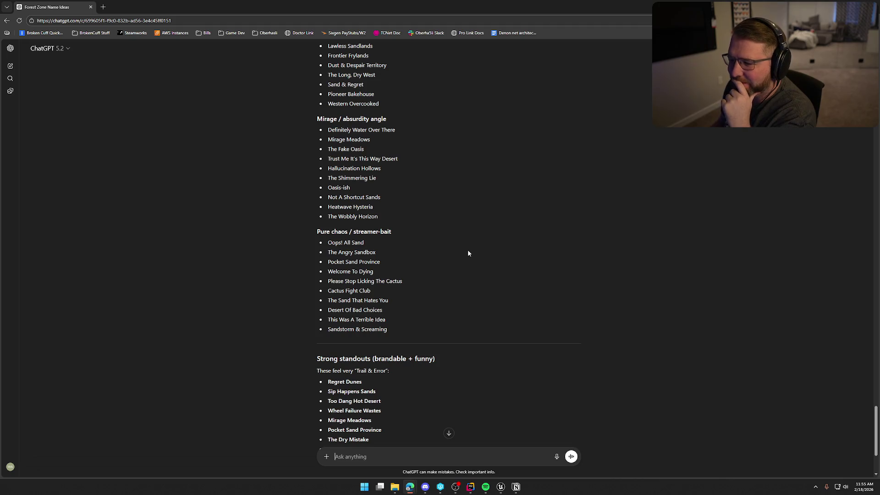
{"action": "scroll", "coordinate": [469, 251], "scroll_direction": "down", "scroll_amount": 3}
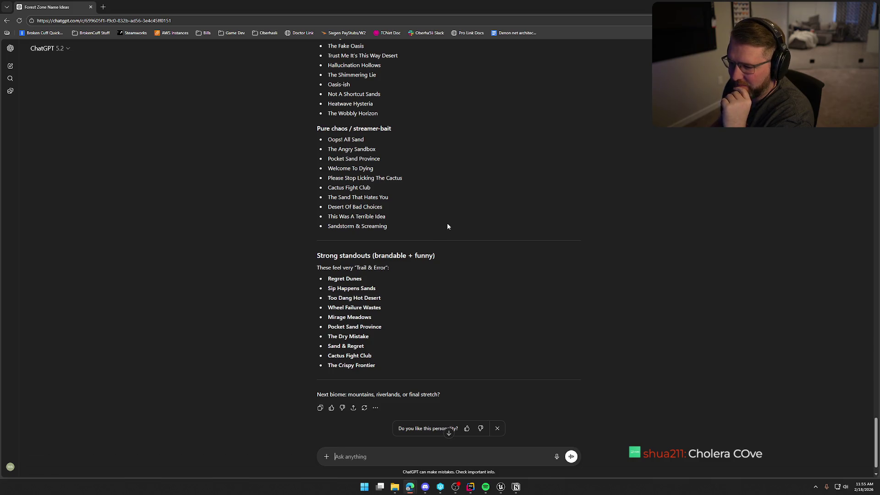
{"action": "scroll", "coordinate": [448, 226], "scroll_direction": "down", "scroll_amount": 1}
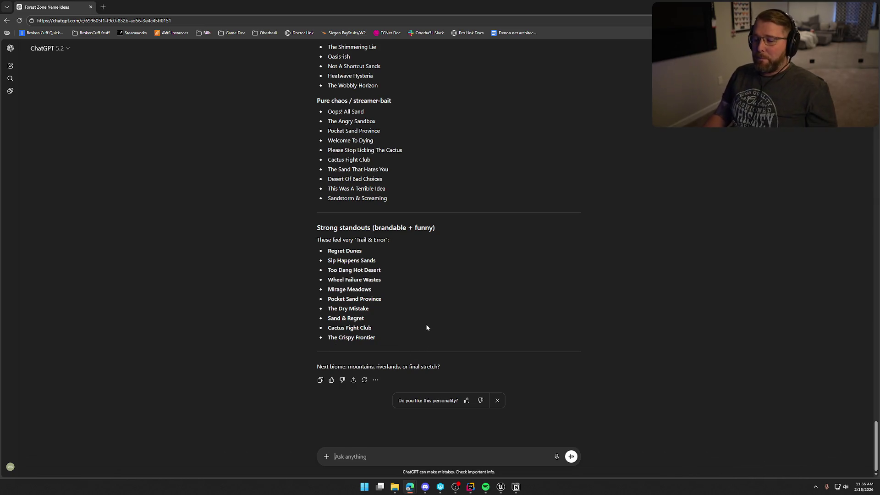
Add that the desert has occasional sandstorms and lots of snakes, asking for themed names.
{"action": "type", "text": "there are occasional"}
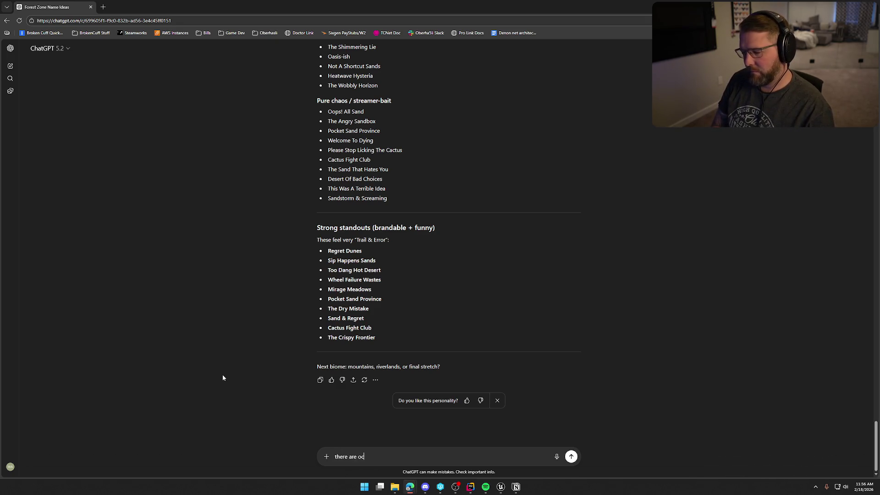
{"action": "type", "text": "ly "}
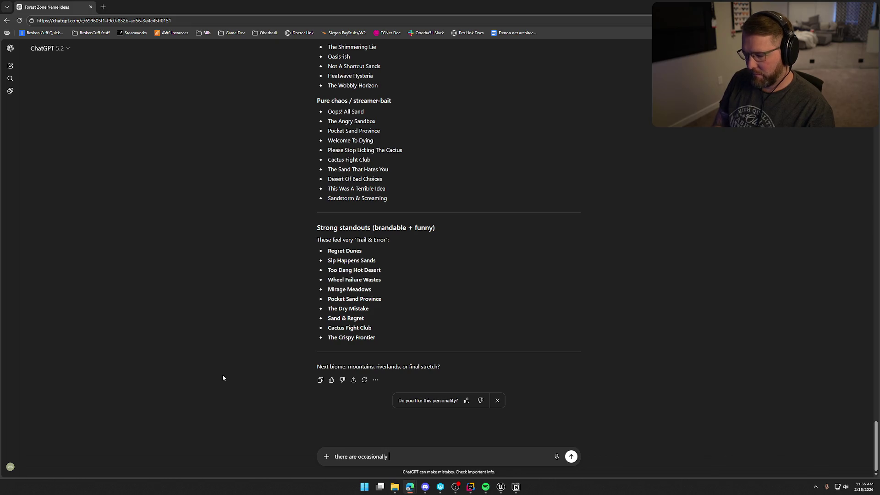
{"action": "type", "text": "sand storms and lots of snakes in"}
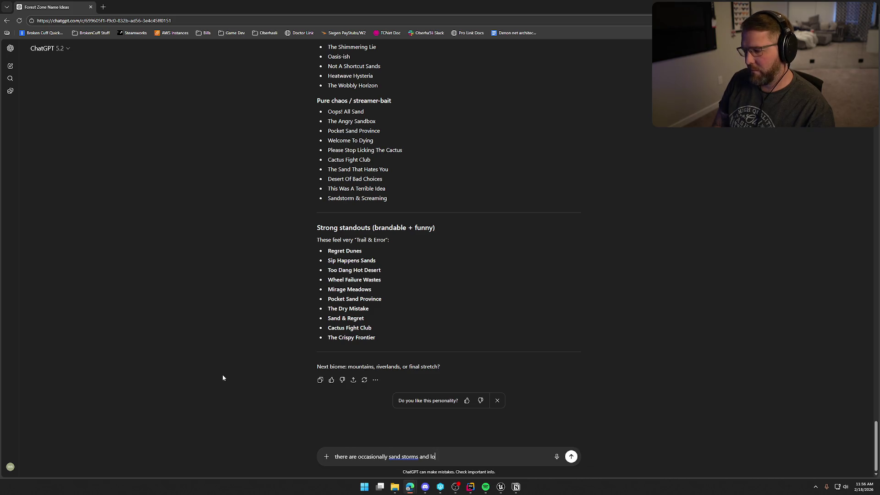
{"action": "type", "text": " the "}
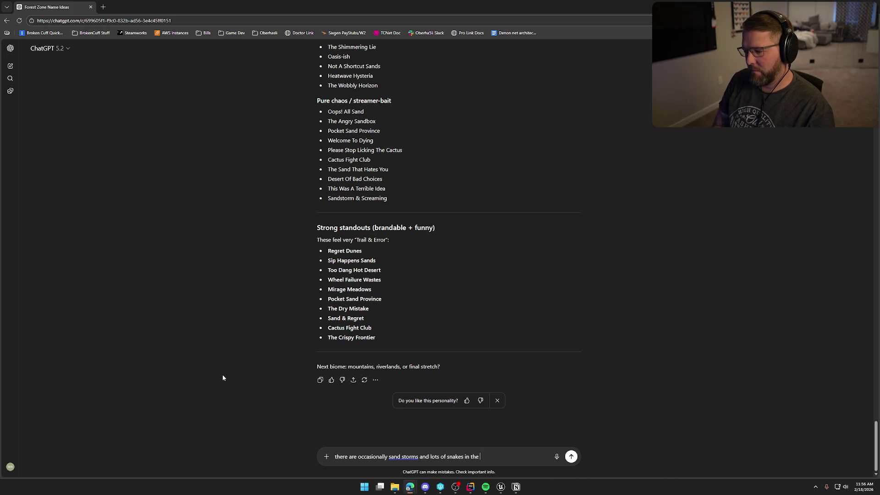
{"action": "type", "text": "desert...m"}
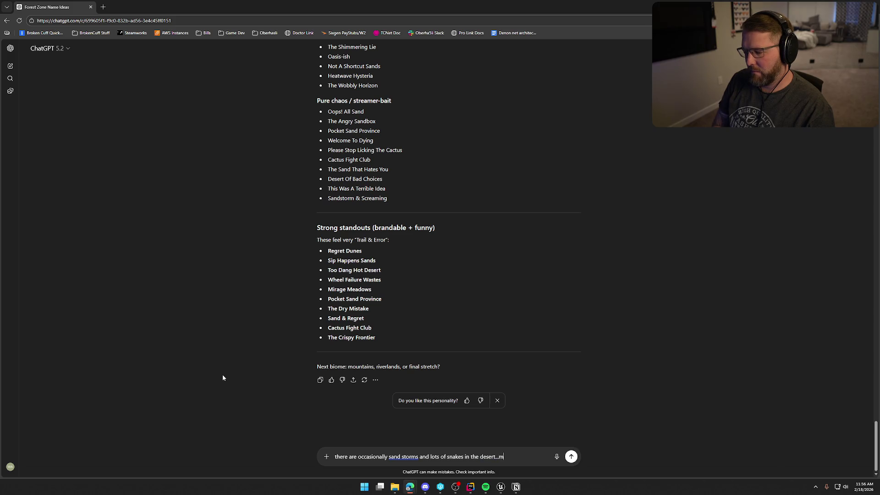
{"action": "type", "text": "aybe something alon"}
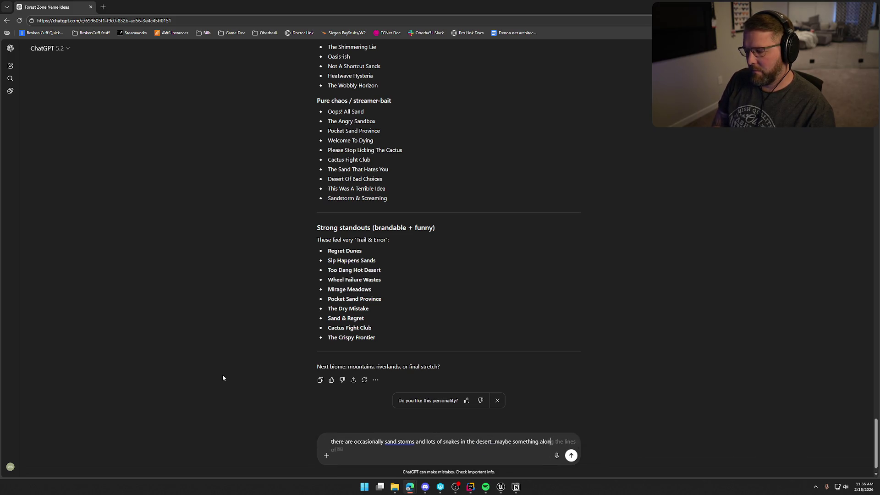
{"action": "type", "text": "g those lines?"}
{"action": "key", "text": "Return"}
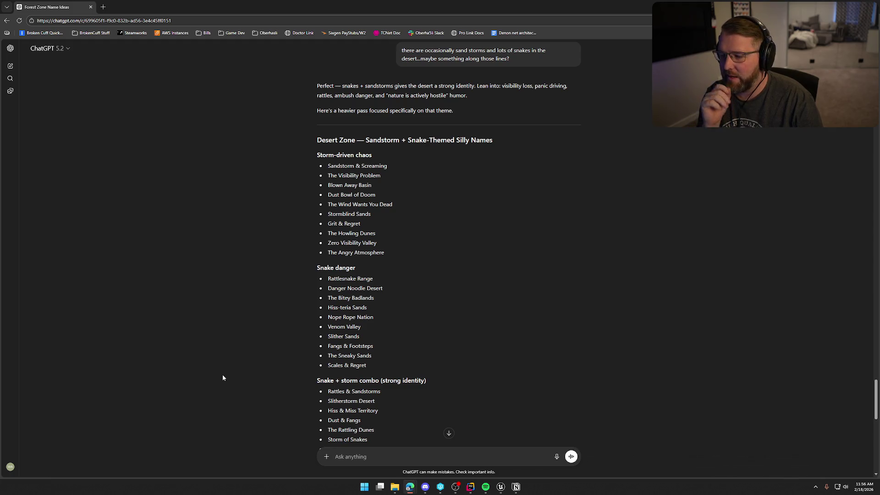
Highlight Danger Noodle Desert in the Snake danger list and read the remaining name ideas.
{"action": "scroll", "coordinate": [252, 348], "scroll_direction": "down", "scroll_amount": 3}
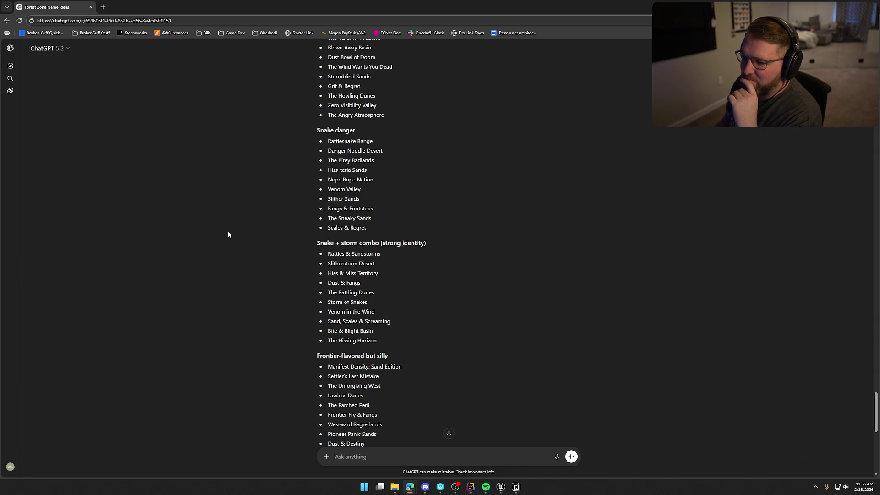
{"action": "left_click_drag", "start_coordinate": [328, 150], "coordinate": [386, 151]}
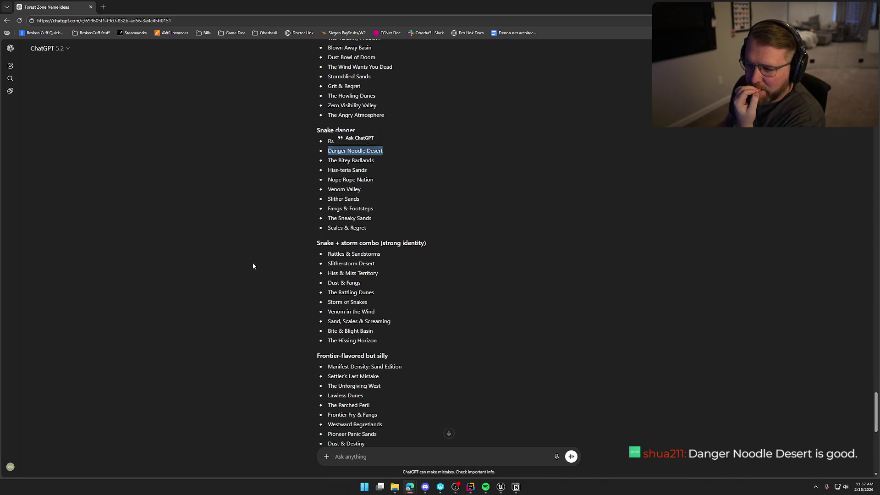
{"action": "scroll", "coordinate": [258, 260], "scroll_direction": "down", "scroll_amount": 1}
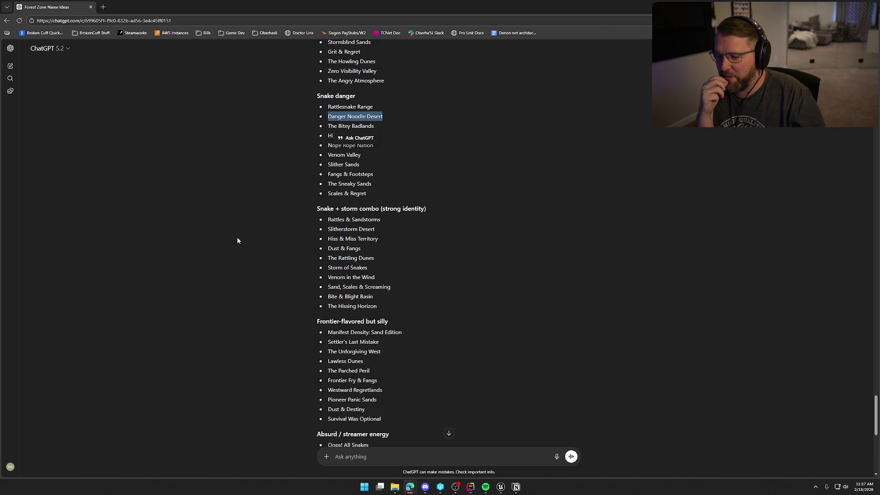
{"action": "scroll", "coordinate": [233, 223], "scroll_direction": "down", "scroll_amount": 3}
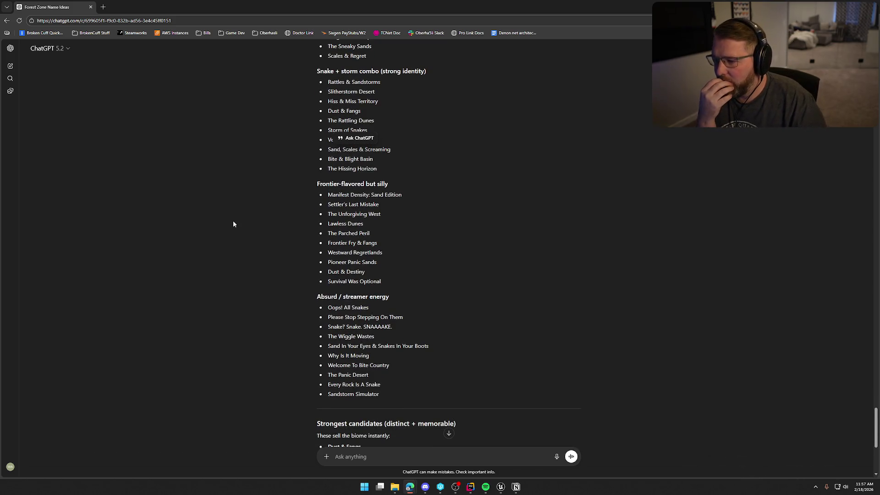